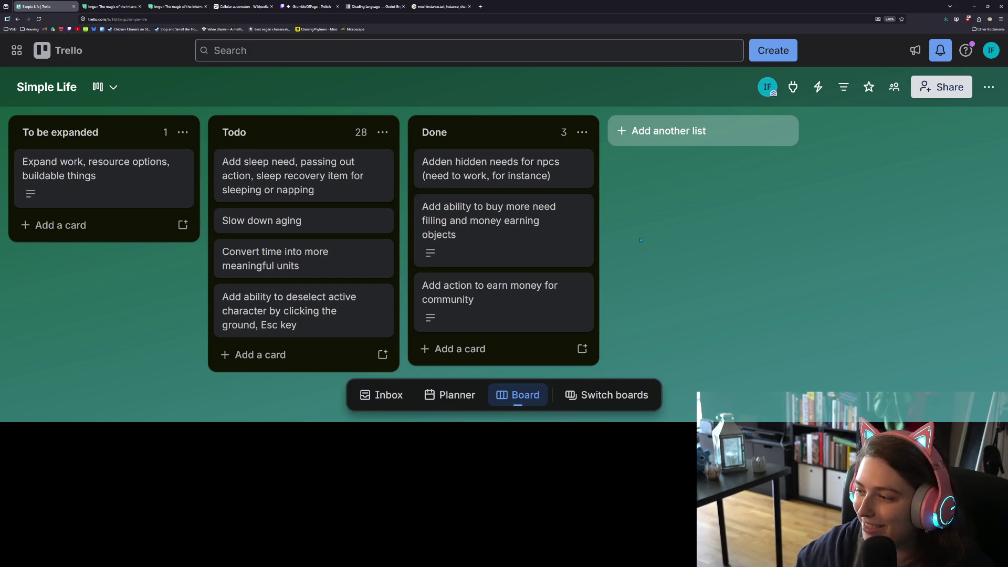
Move the 'Add ability to deselect active character…' card from Todo to the top of Done
mouse_move(228, 297)
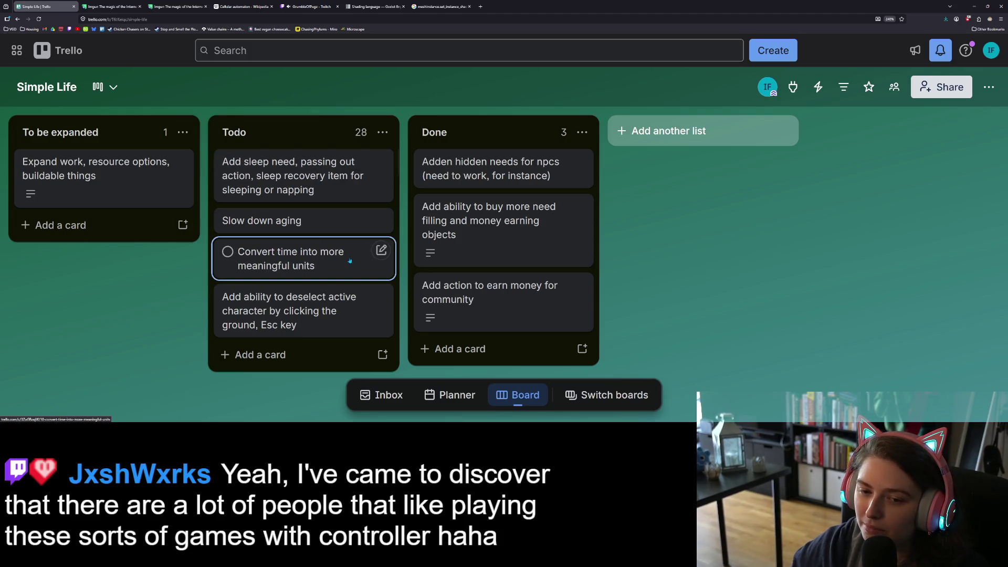
key("period")
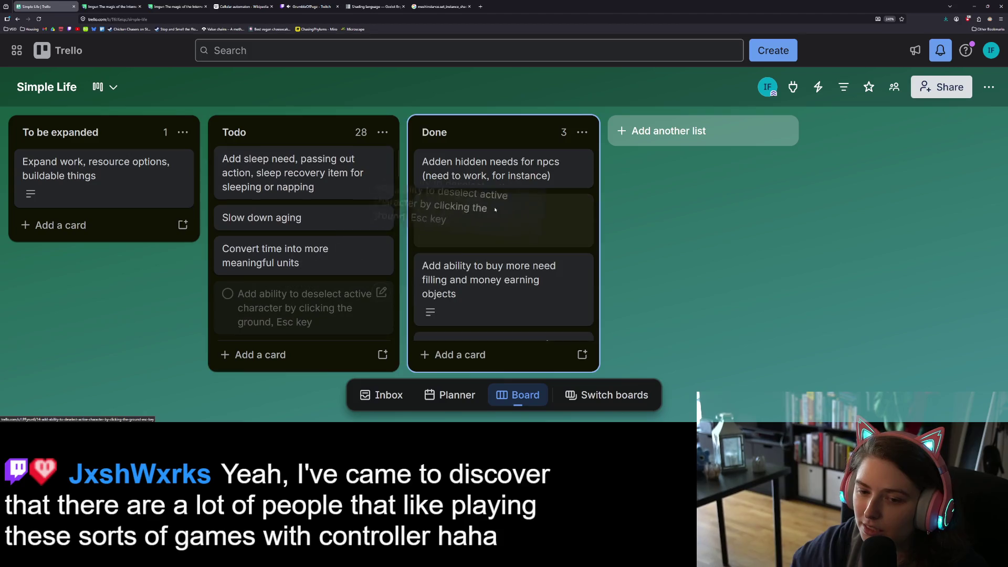
key("Right")
key("Down")
key("Up")
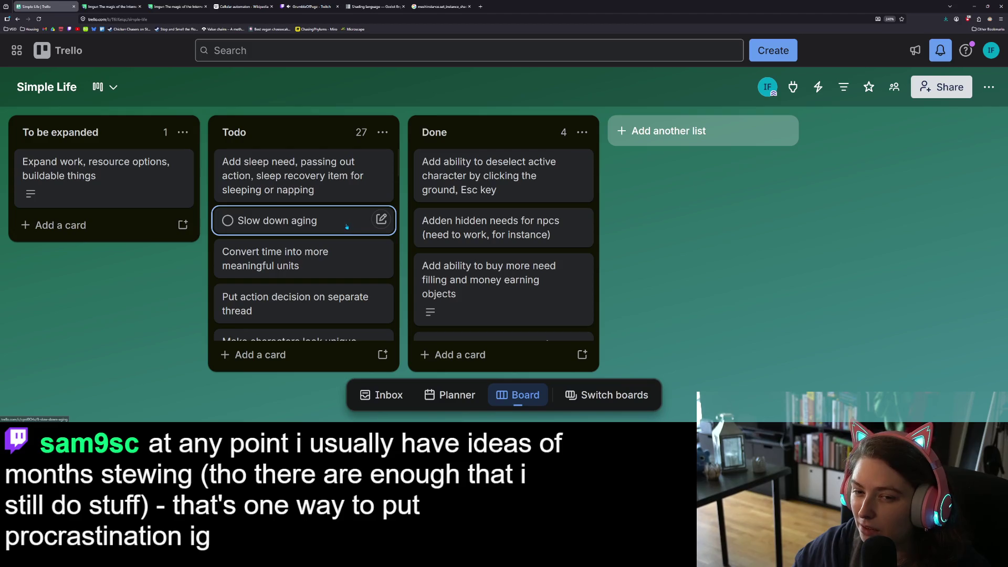
scroll(341, 262, "down", 3)
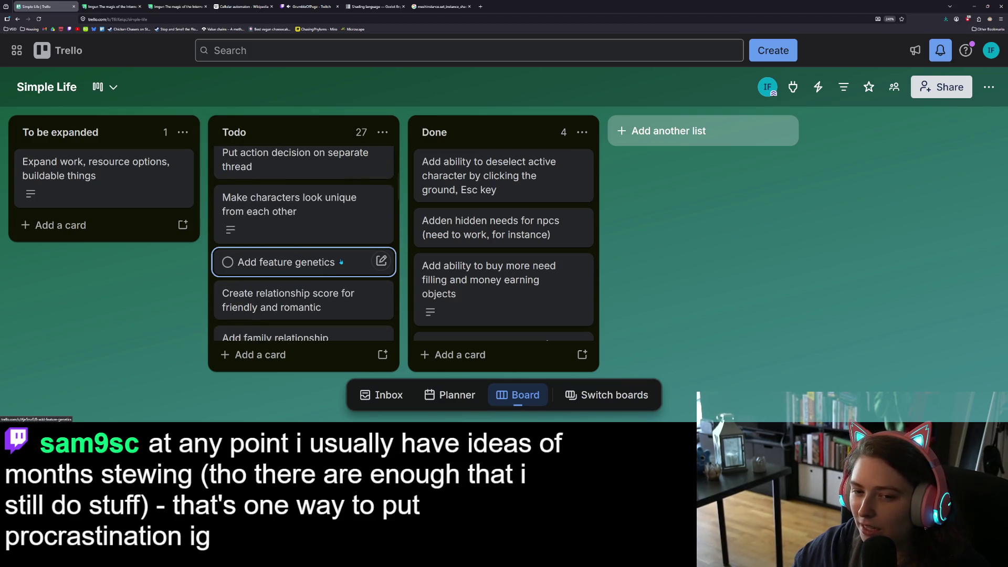
scroll(341, 259, "down", 2)
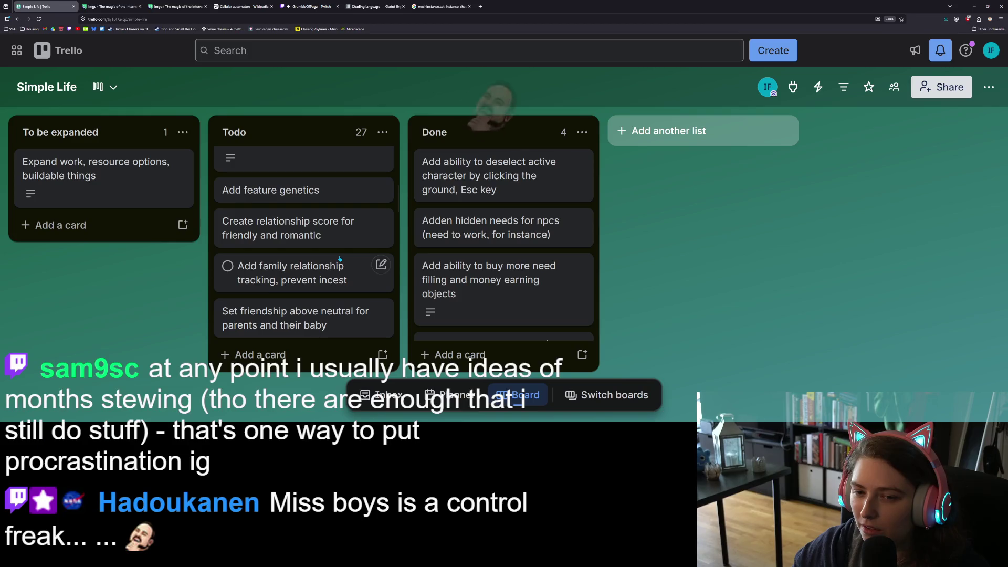
scroll(340, 259, "down", 2)
scroll(340, 259, "down", 2)
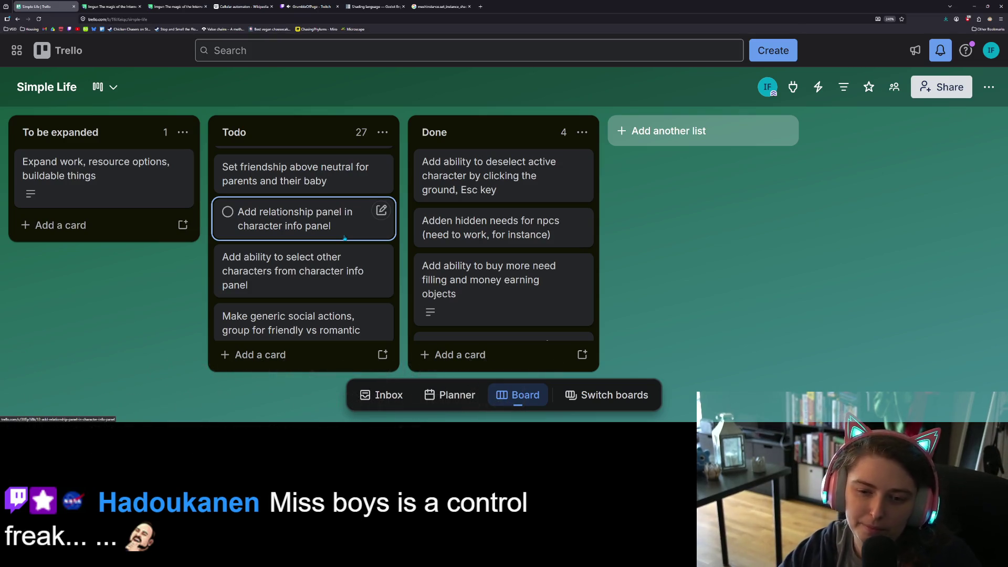
scroll(336, 249, "down", 1)
scroll(337, 248, "down", 4)
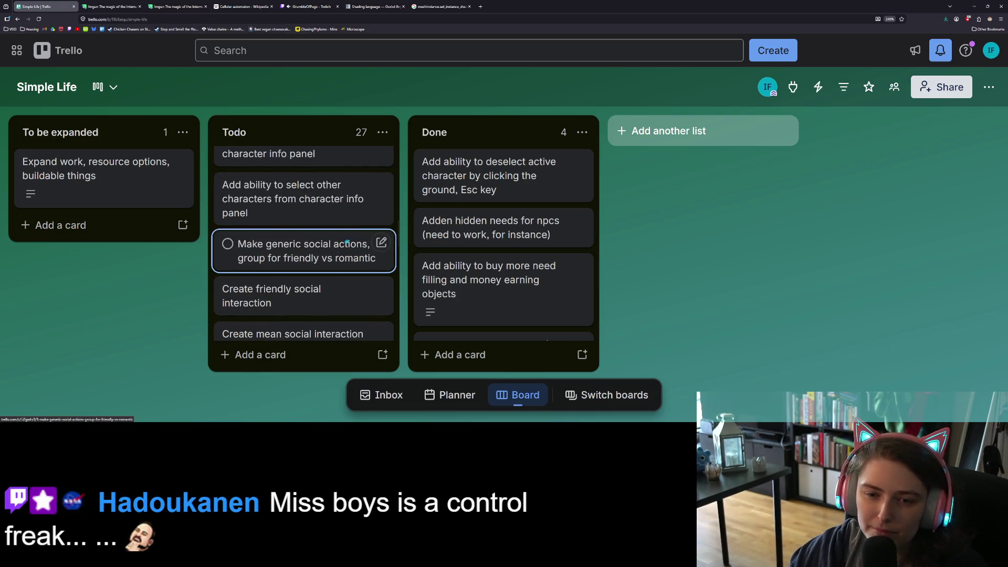
scroll(352, 243, "up", 2)
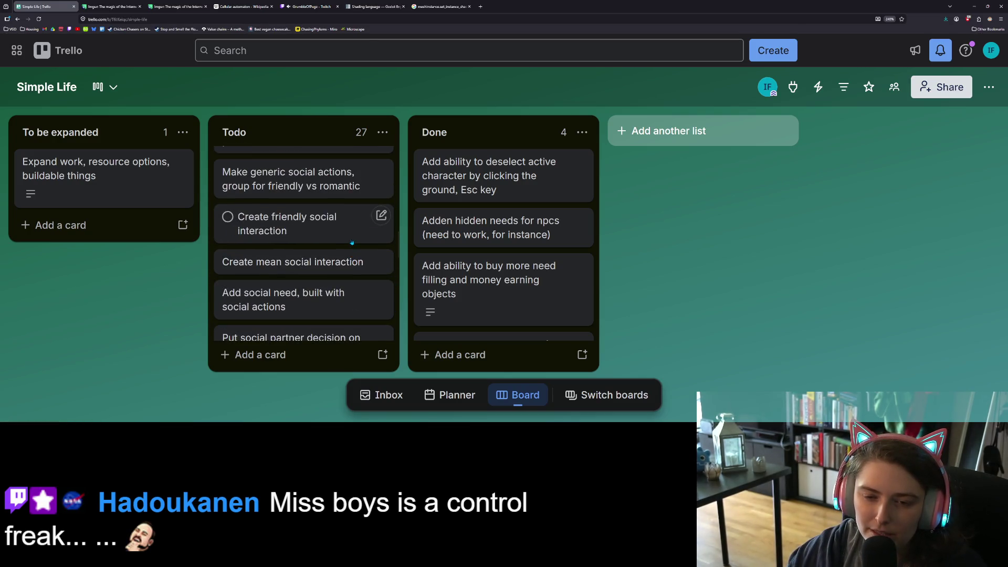
scroll(334, 297, "down", 2)
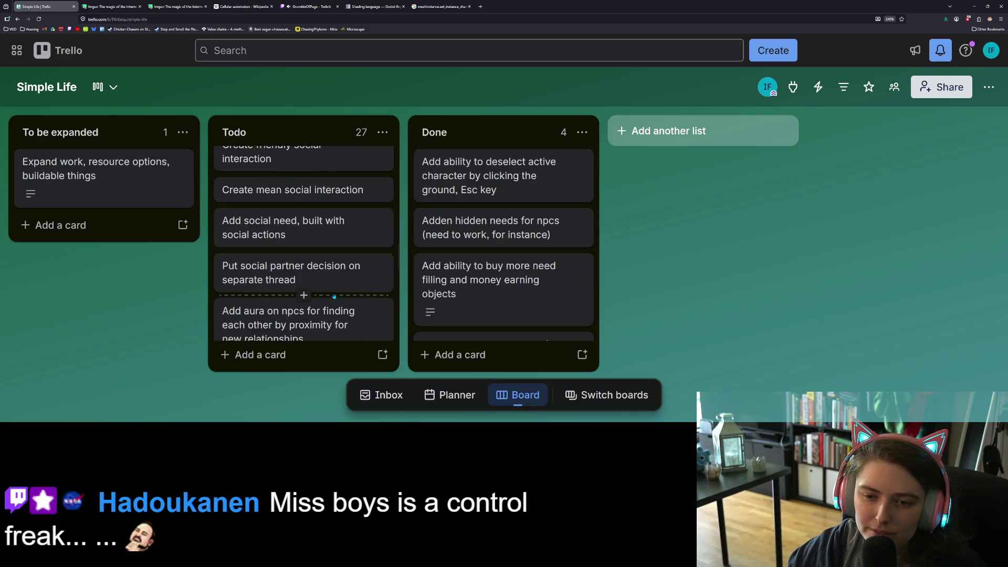
scroll(338, 298, "down", 2)
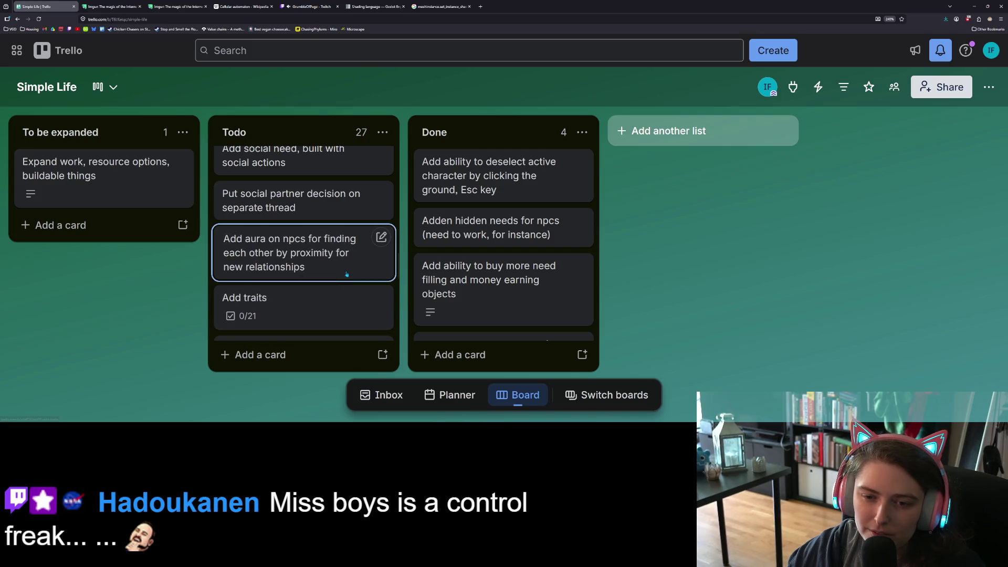
scroll(334, 291, "down", 4)
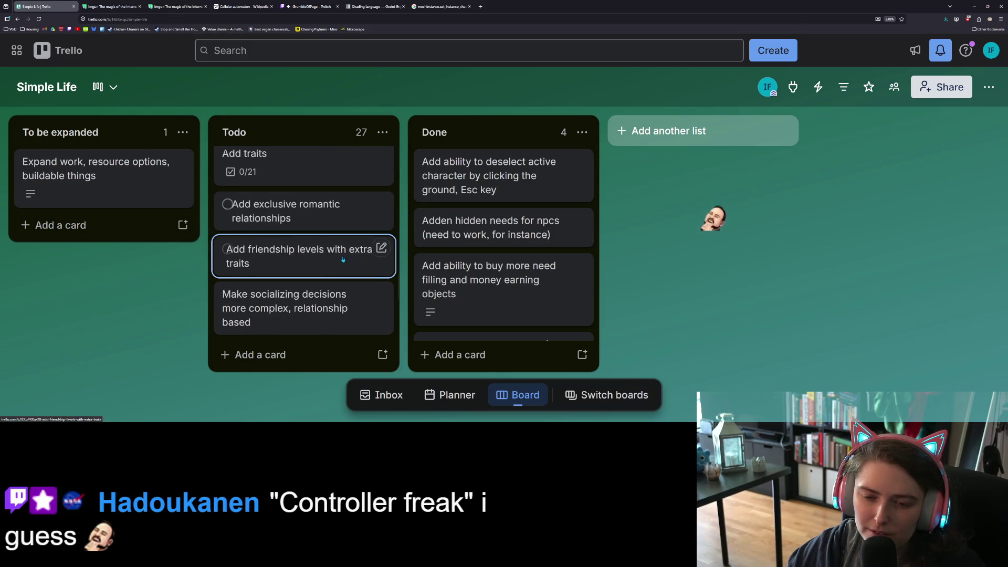
scroll(340, 299, "down", 2)
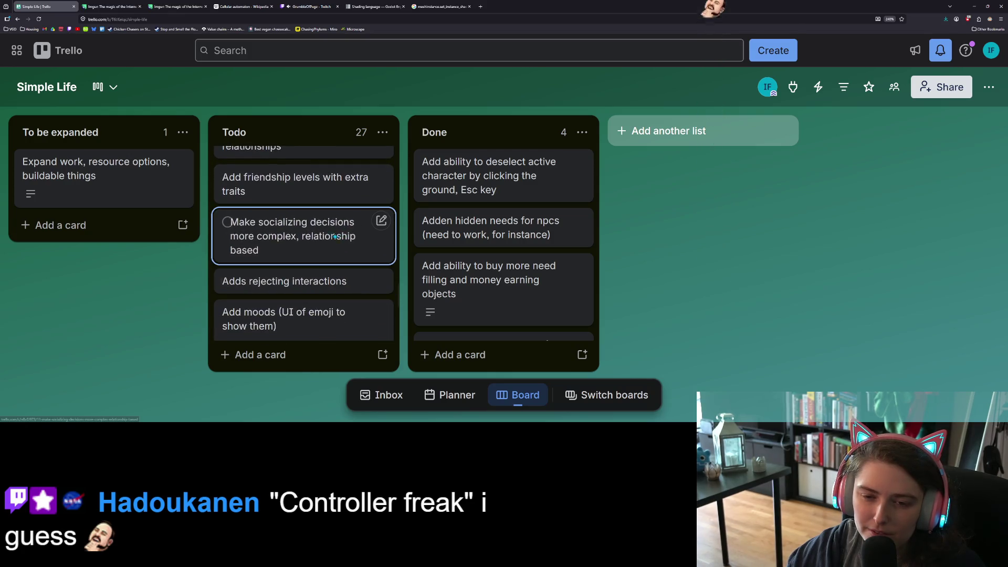
scroll(330, 287, "down", 2)
scroll(330, 287, "down", 4)
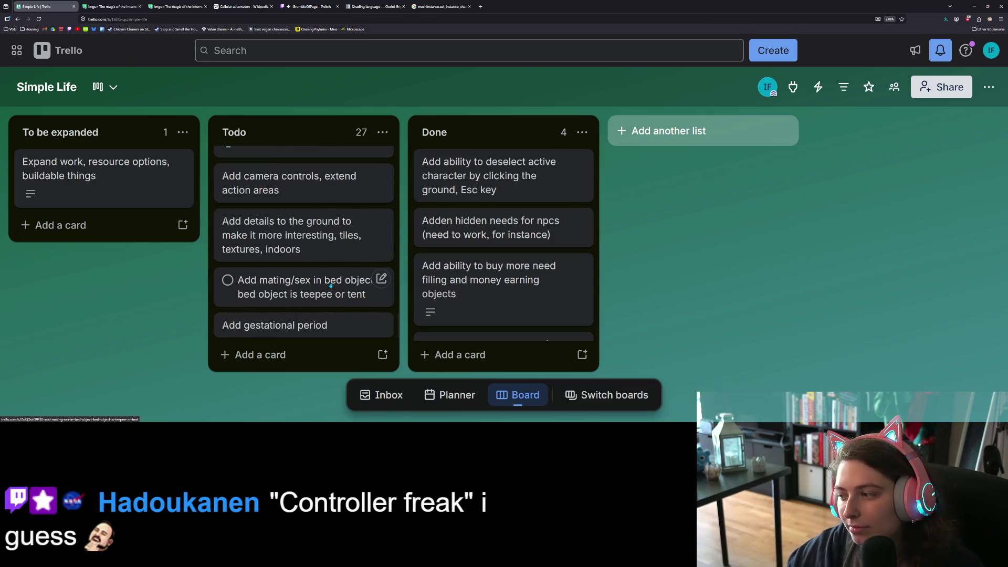
left_click(331, 284)
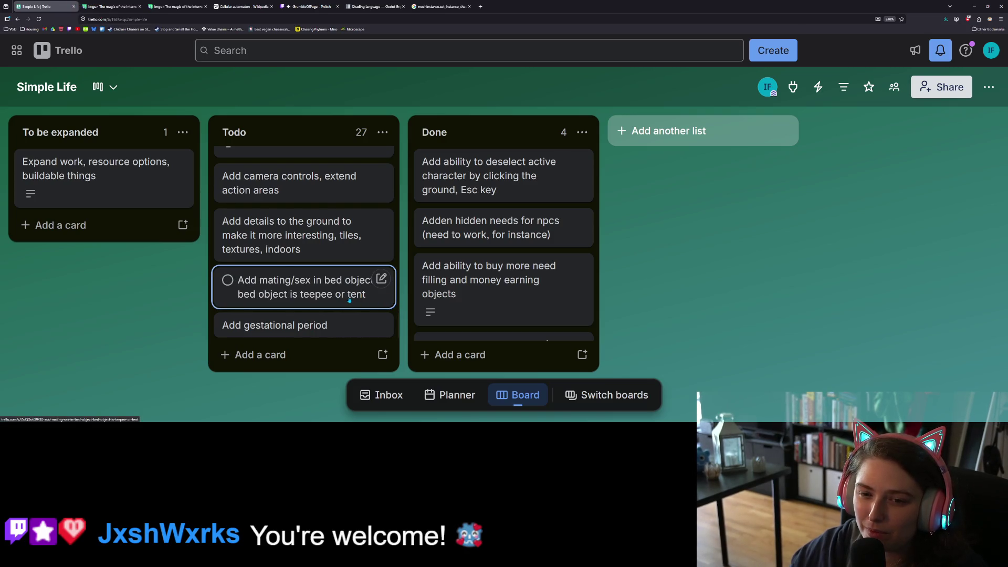
Scroll the Todo list back to the top, then return to the Godot editor
scroll(350, 300, "up", 5)
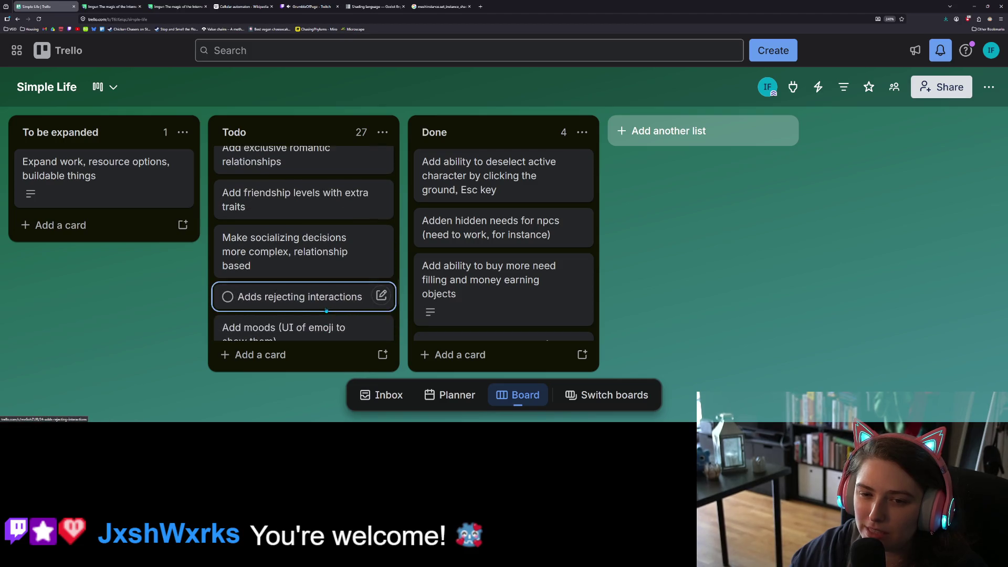
scroll(326, 310, "up", 5)
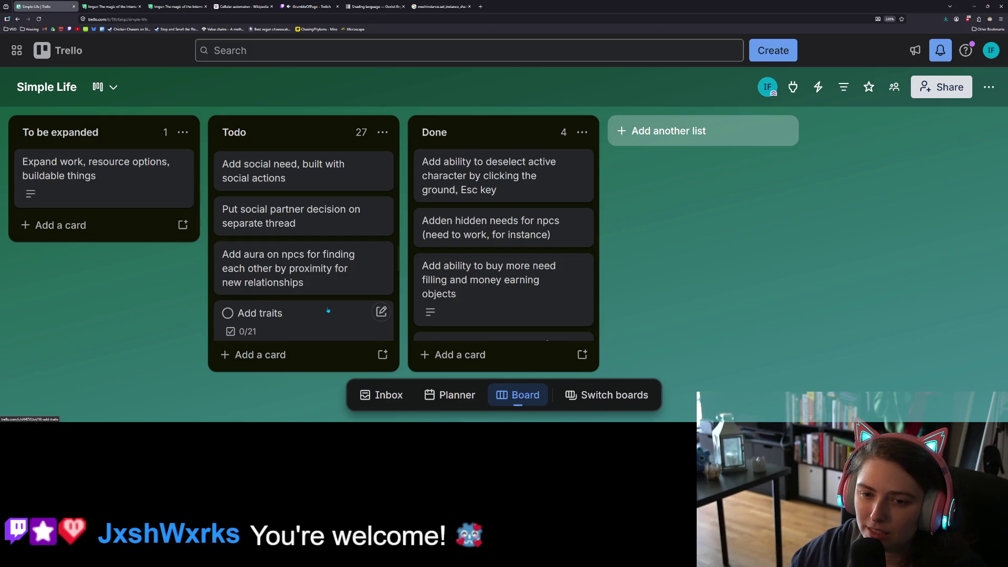
scroll(328, 310, "up", 2)
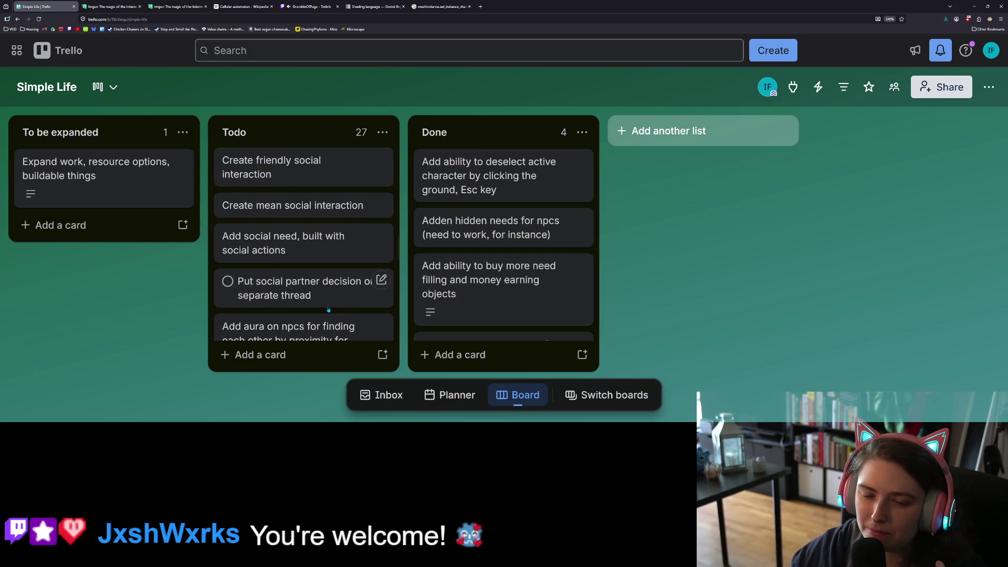
scroll(329, 310, "up", 2)
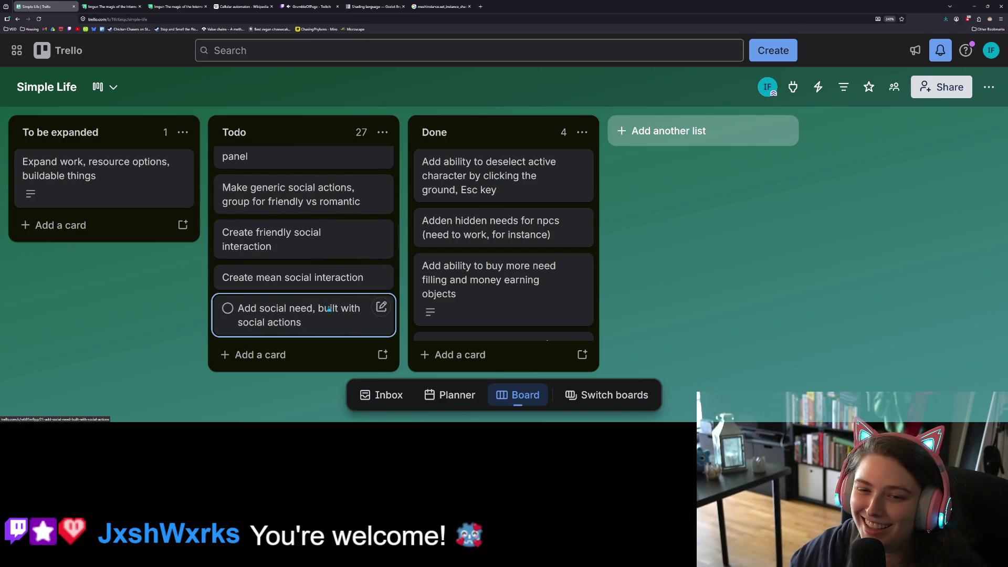
scroll(328, 310, "up", 2)
scroll(325, 308, "up", 2)
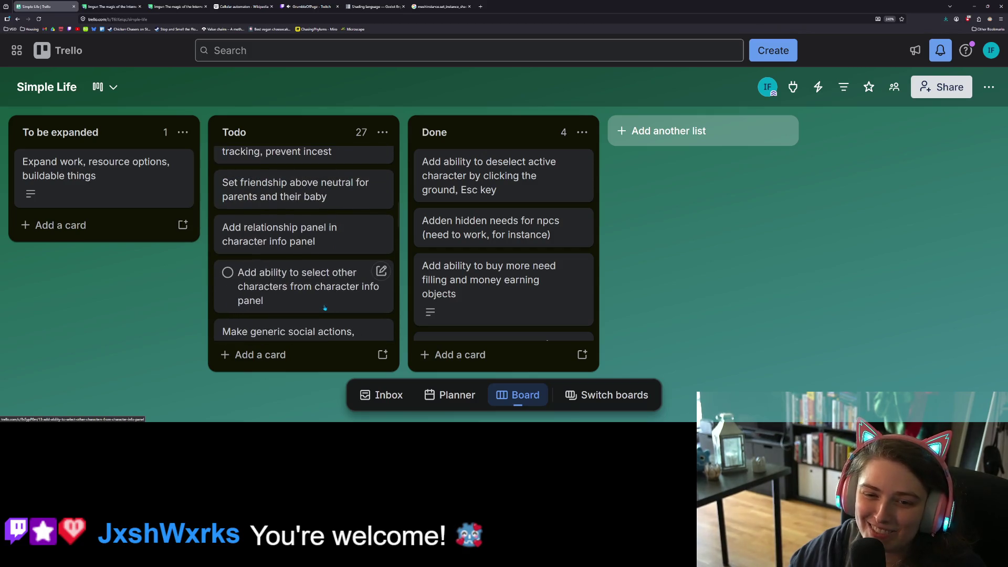
scroll(325, 308, "up", 2)
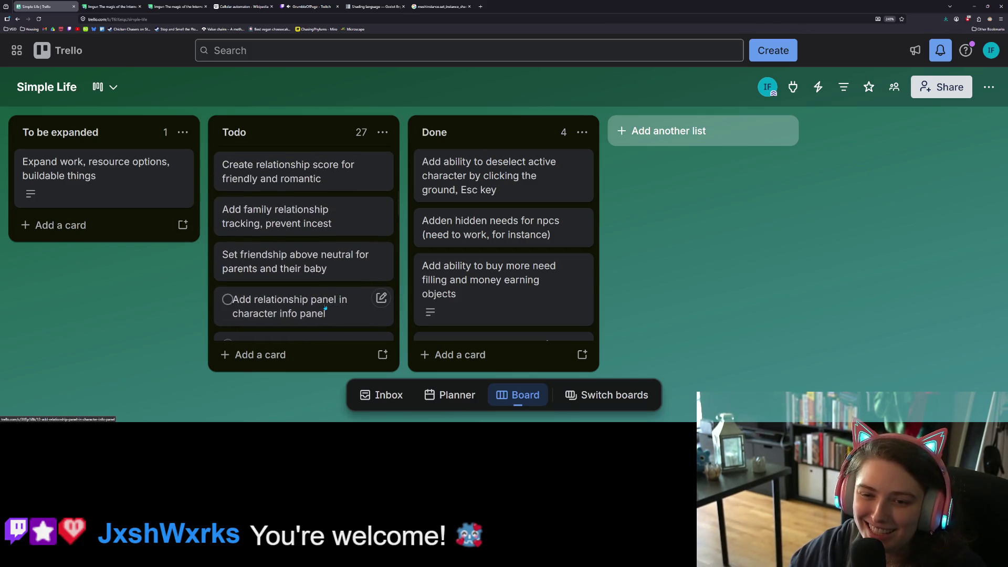
scroll(325, 309, "up", 4)
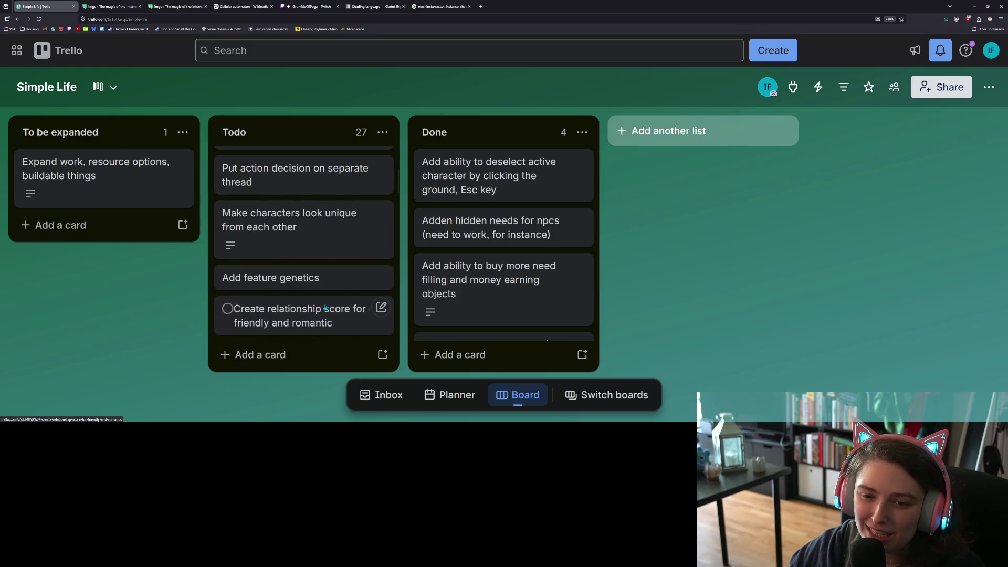
scroll(325, 308, "up", 4)
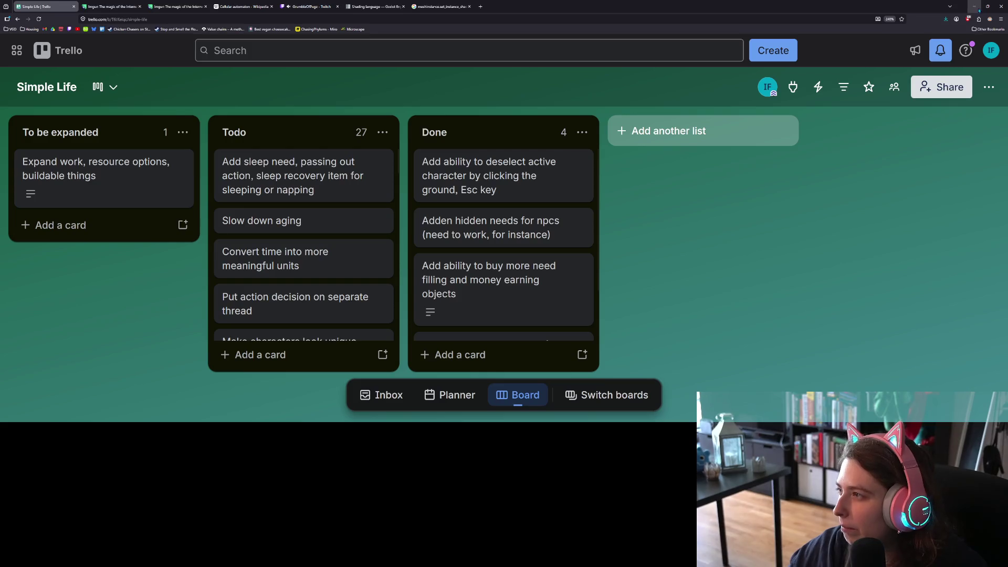
key("alt+Tab")
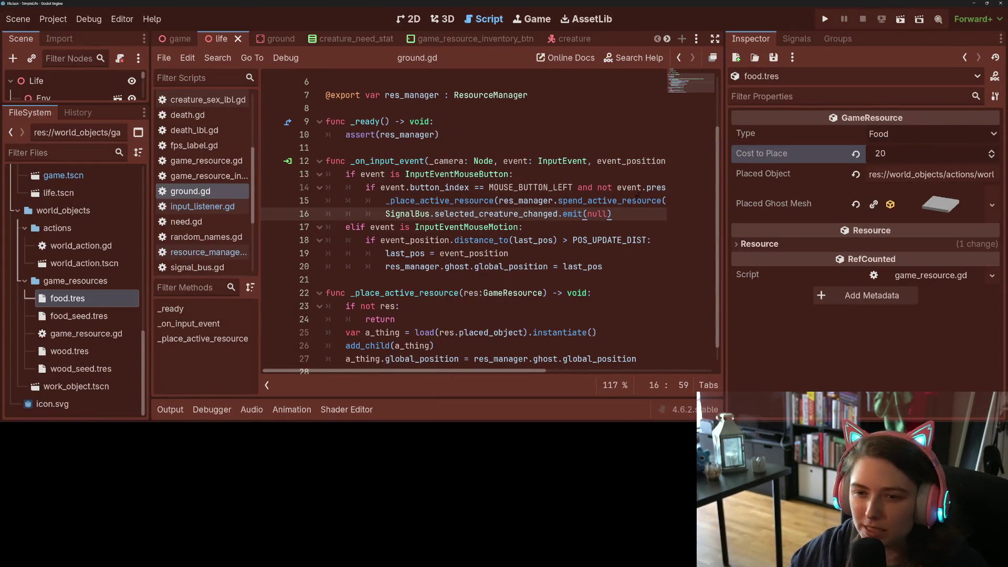
Open the creature scene and the ActionMating node's action_mating.gd script
left_click(590, 266)
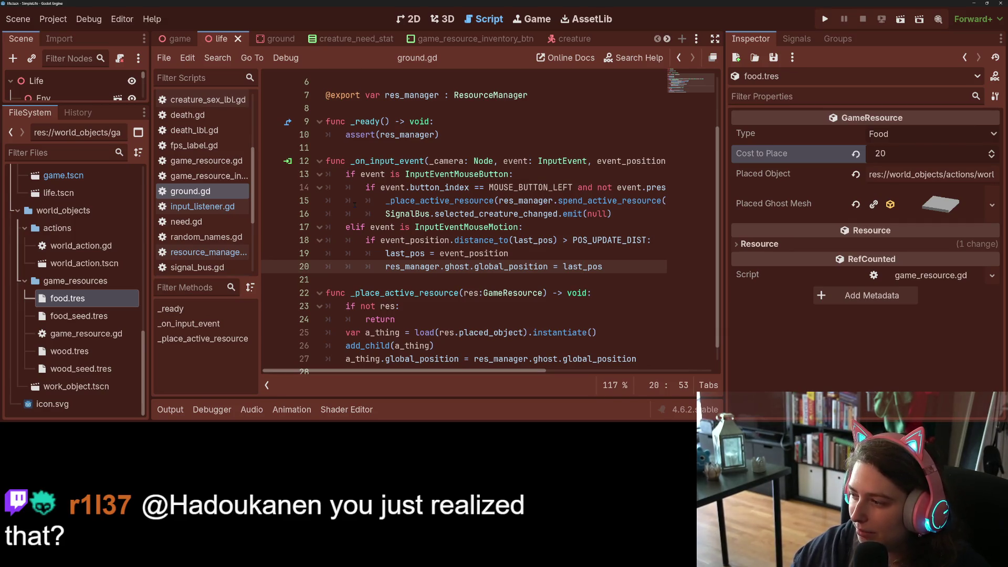
mouse_move(412, 212)
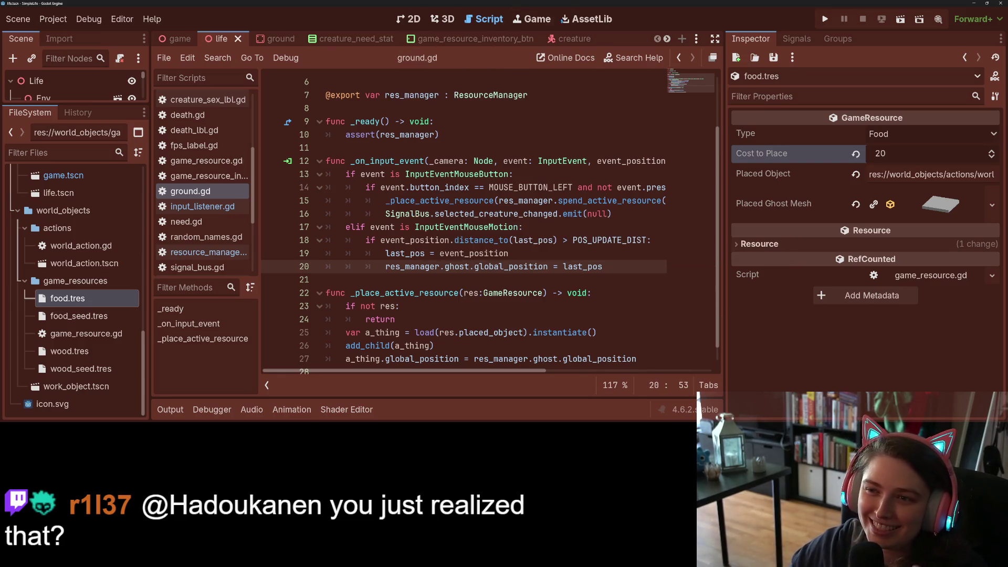
left_click(560, 39)
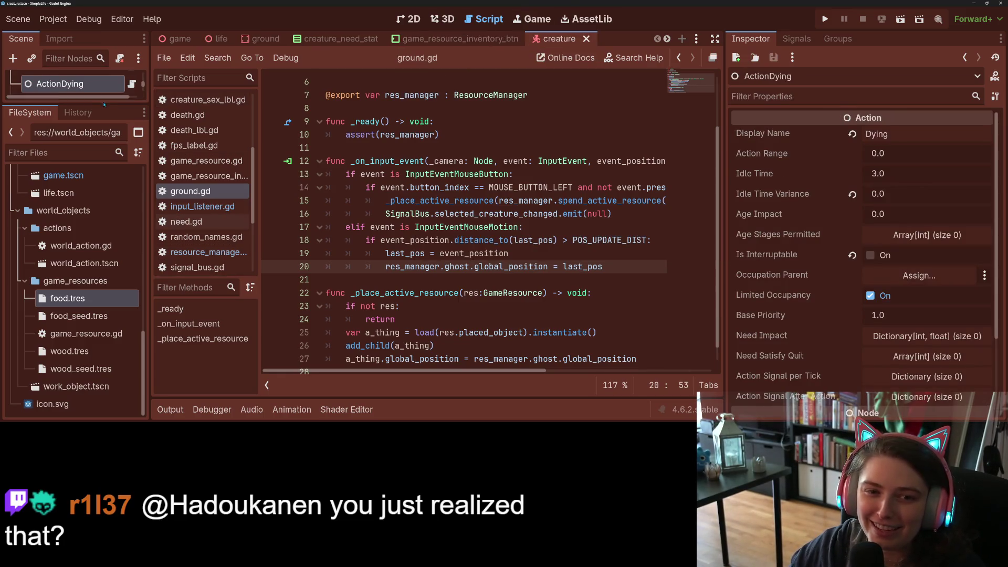
left_click_drag(105, 98, 113, 304)
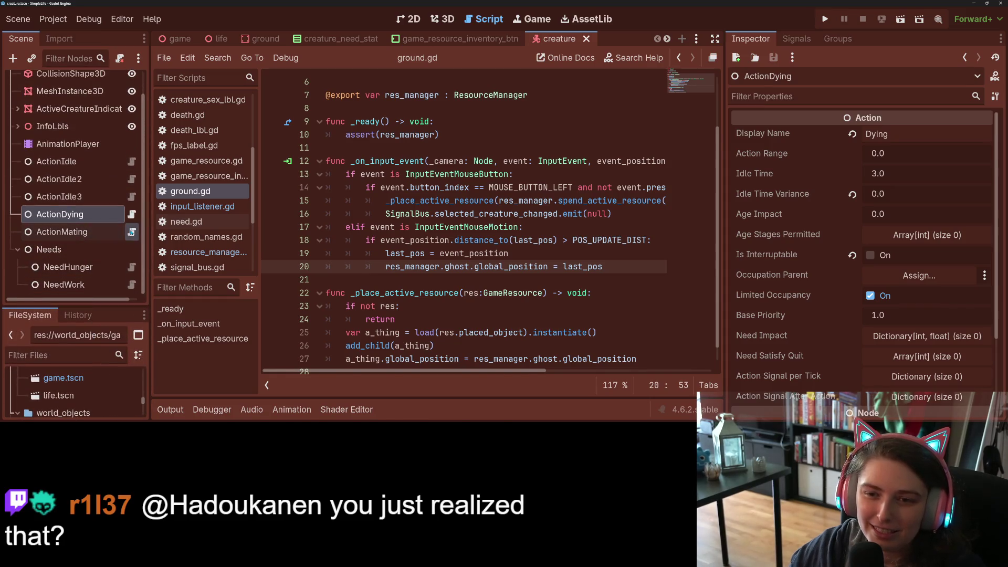
left_click(131, 232)
Browse action_mating.gd from try_mating down to the availability check on line 41
left_click(467, 253)
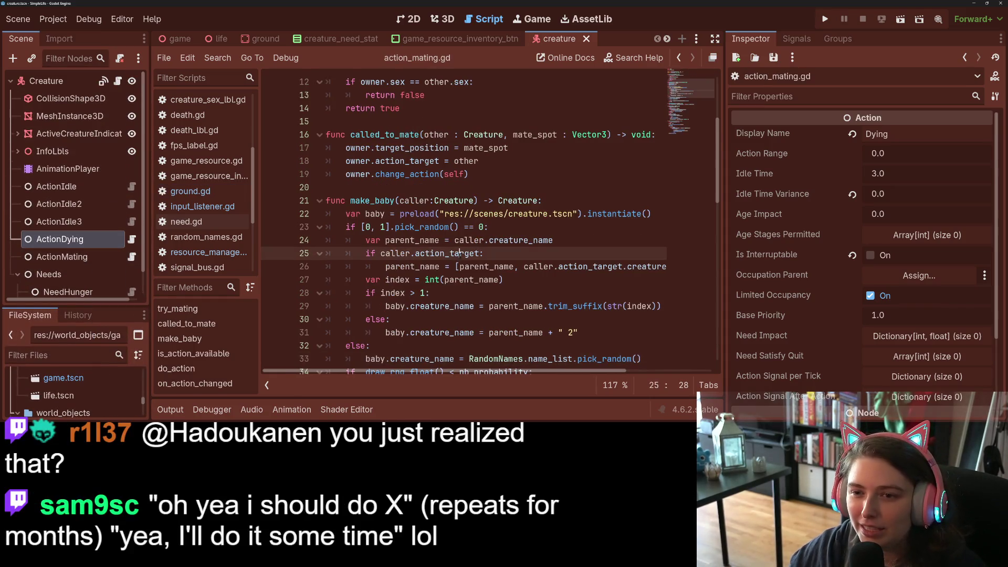
scroll(447, 254, "up", 4)
left_click(425, 257)
left_click(425, 256)
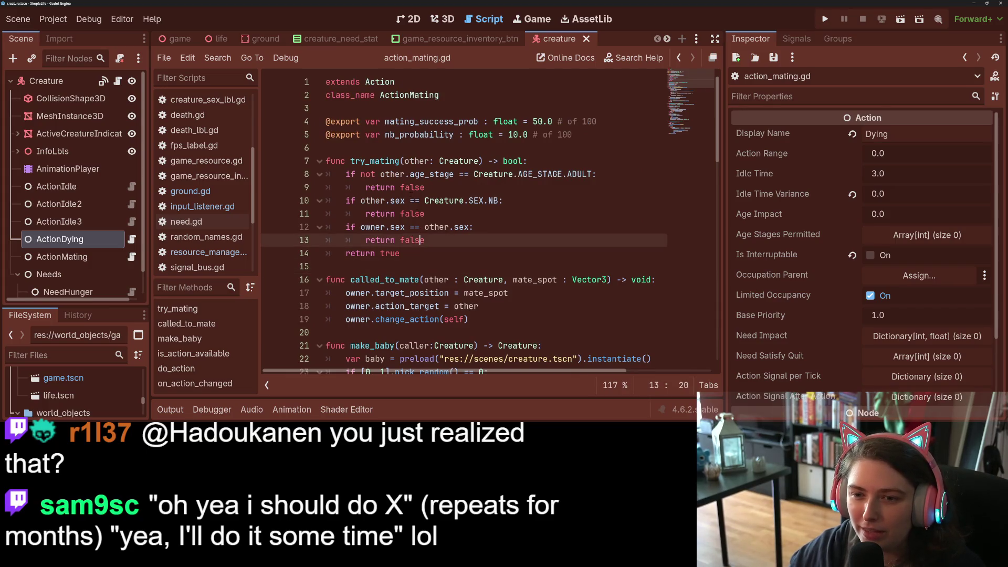
double_click(370, 161)
scroll(476, 267, "down", 3)
scroll(476, 267, "down", 8)
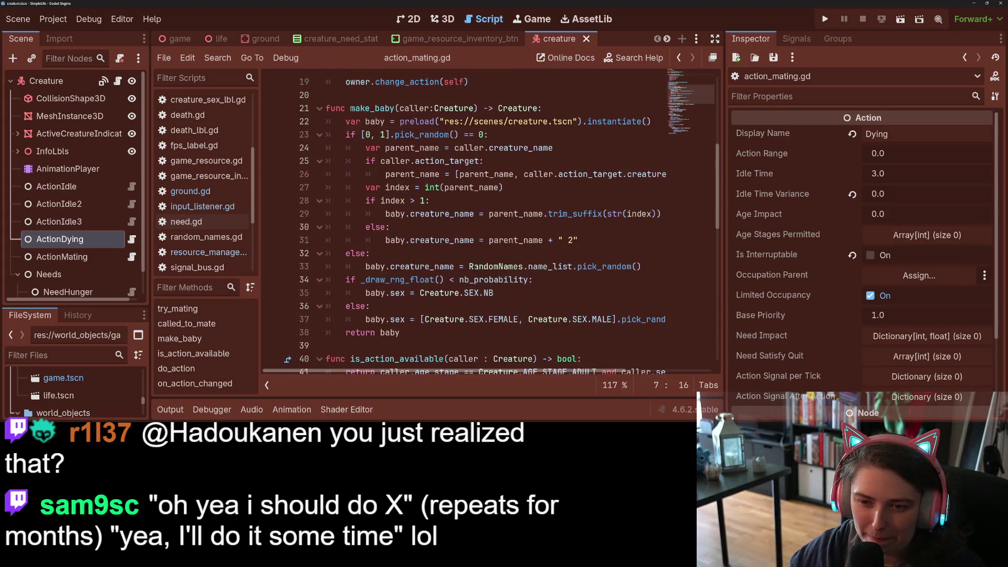
left_click(391, 174)
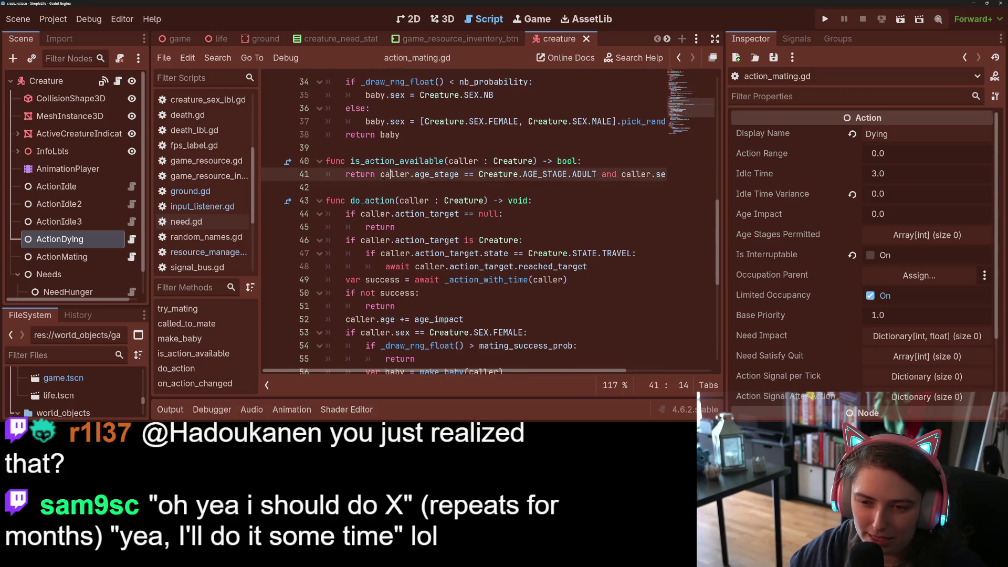
scroll(351, 230, "down", 1)
scroll(351, 230, "up", 2)
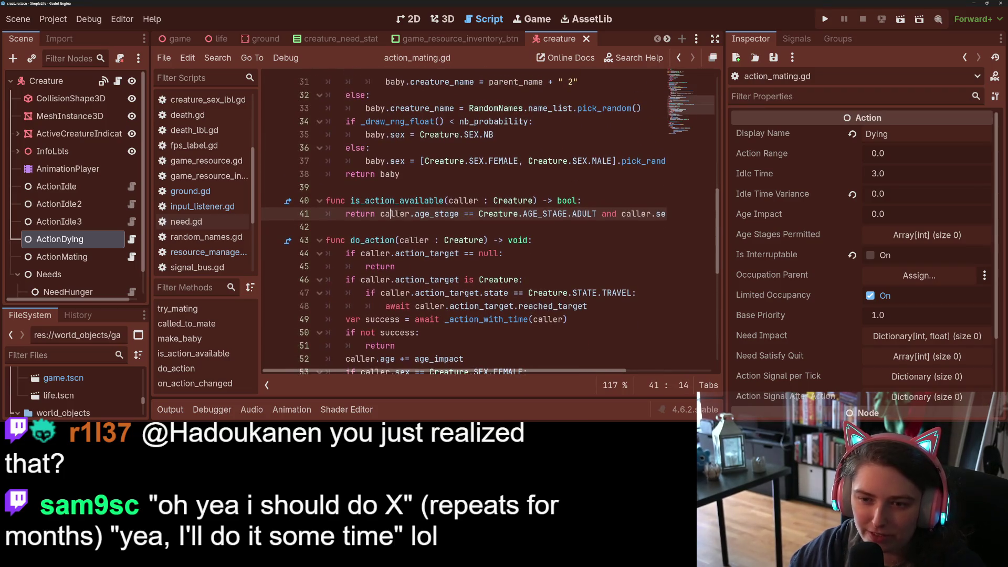
left_click_drag(534, 372, 619, 372)
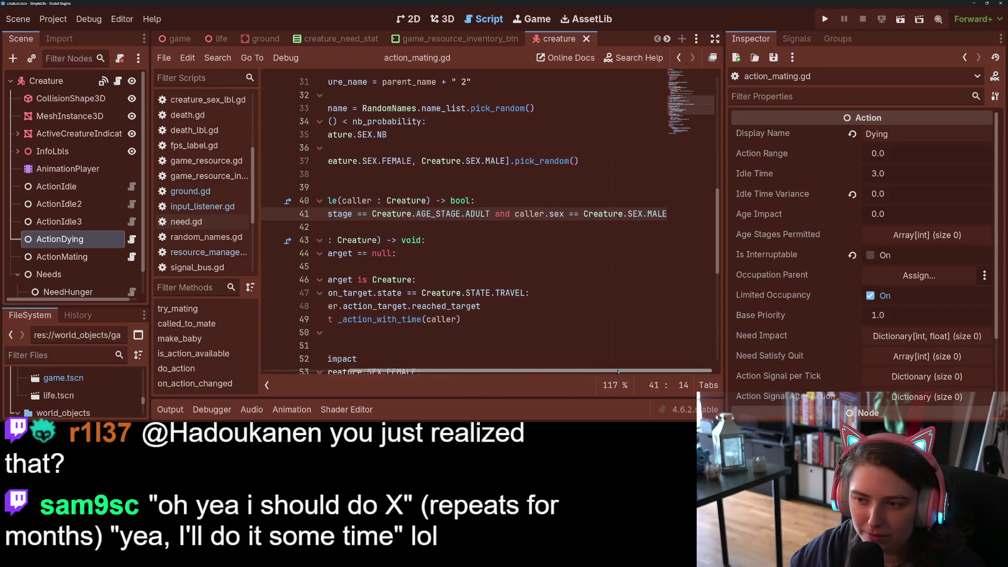
Replace line 41's male-only condition with 'or caller.age_stage == Creature.AGE_STAGE.ELDER' and save
left_click_drag(495, 213, 677, 210)
key("BackSpace")
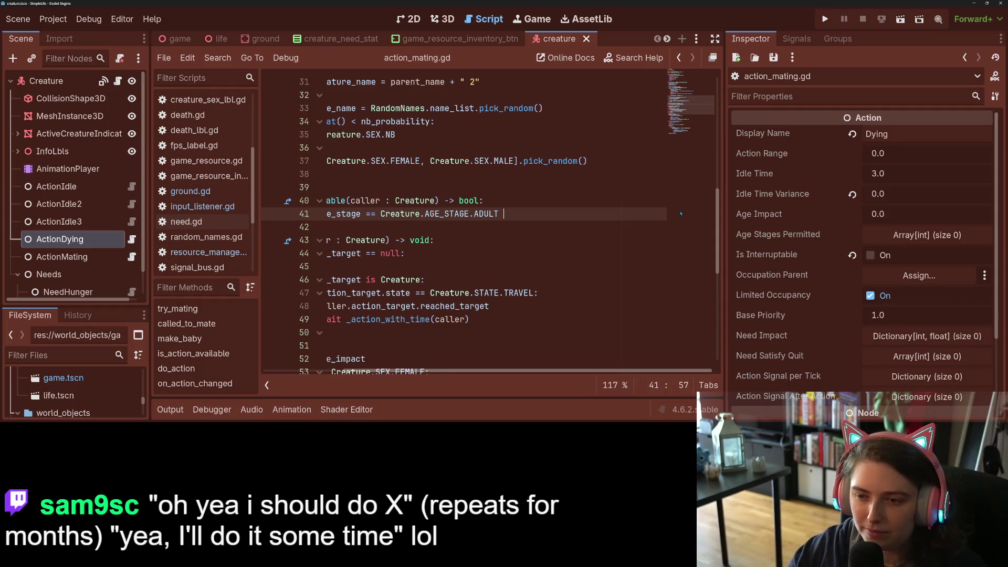
type("or")
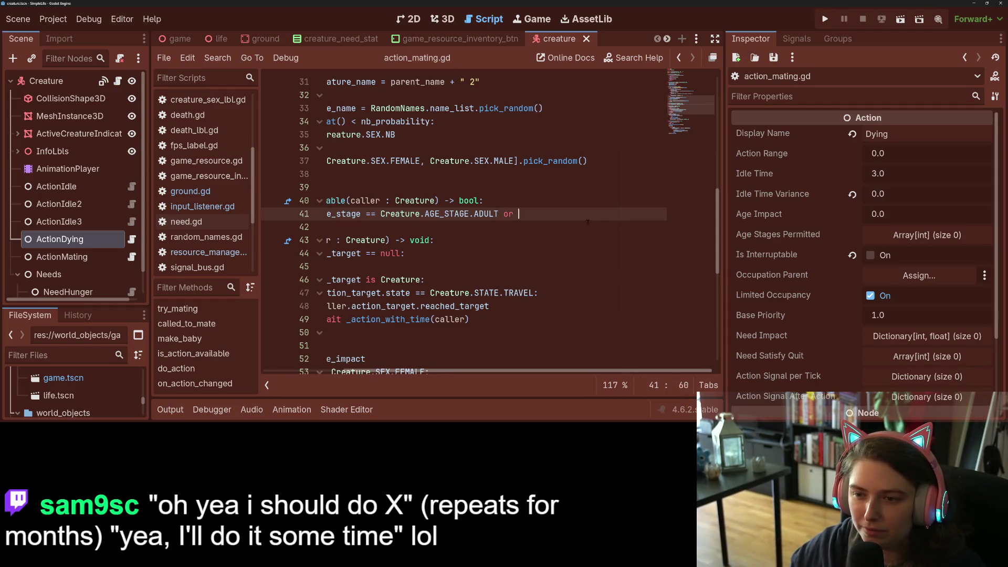
scroll(575, 371, "left", 3)
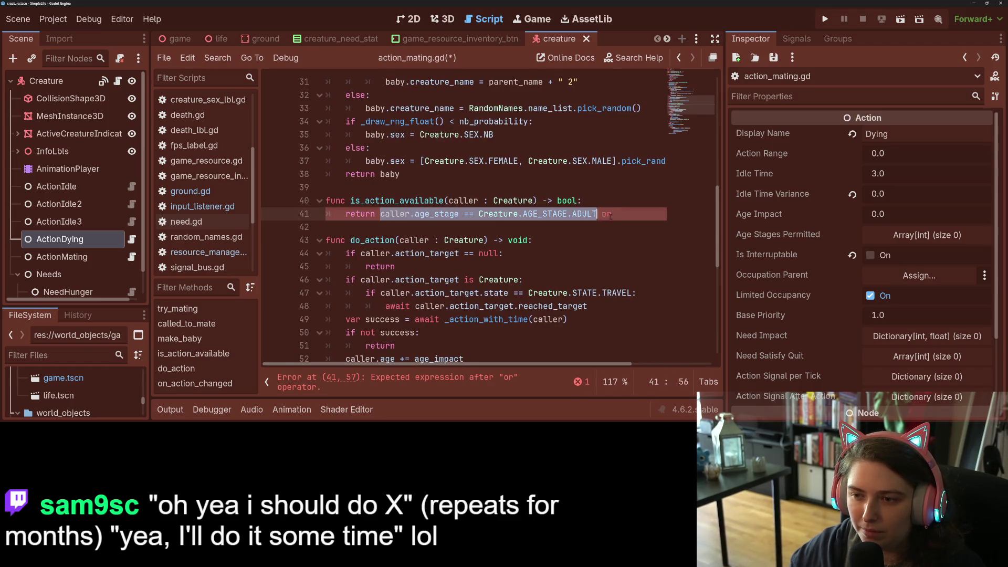
left_click_drag(381, 214, 598, 214)
key("ctrl+c")
key("End")
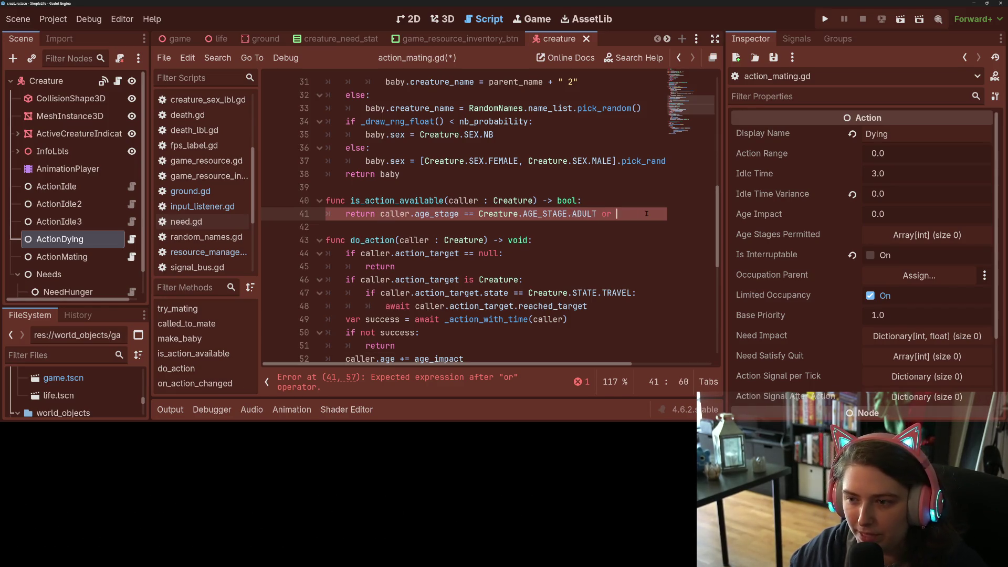
key("ctrl+v")
key("BackSpace")
key("BackSpace")
key("BackSpace")
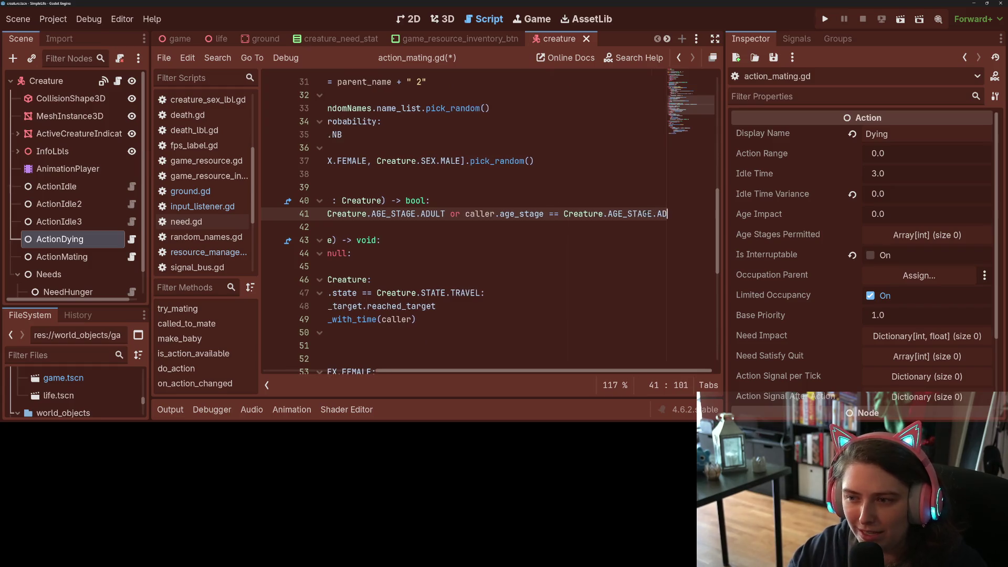
type("ELDER")
key("ctrl+s")
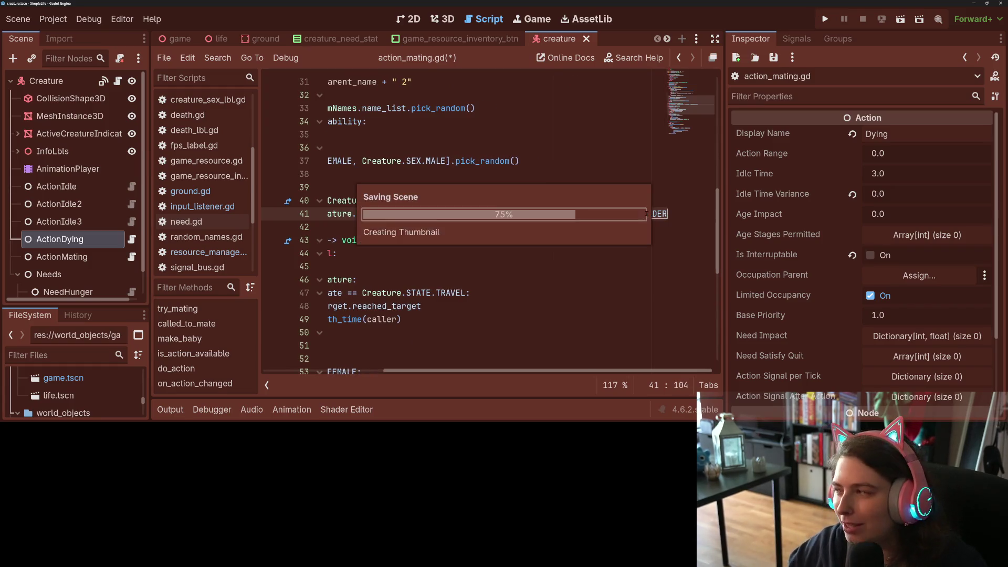
scroll(614, 364, "left", 5)
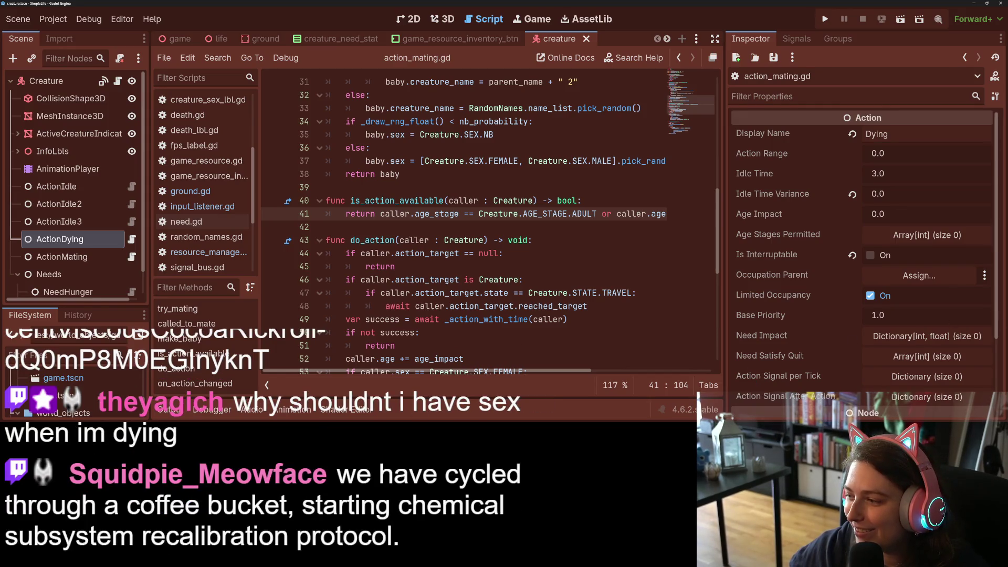
Switch from Godot to the browser showing the 'evil little laugh' Twitch clip
key("alt+Tab")
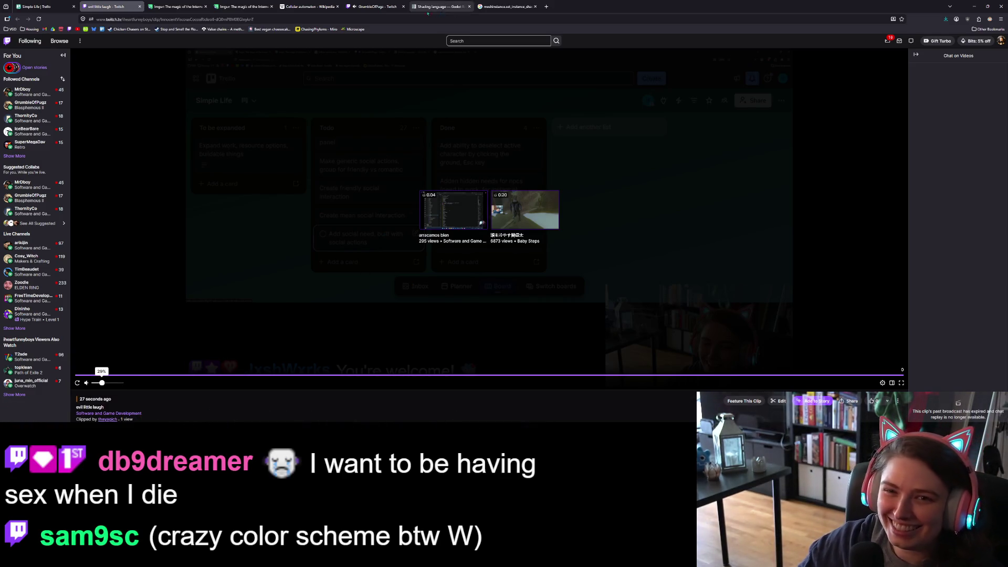
Close the 'evil little laugh' Twitch clip tab to reveal the Simple Life Trello board
left_click(140, 6)
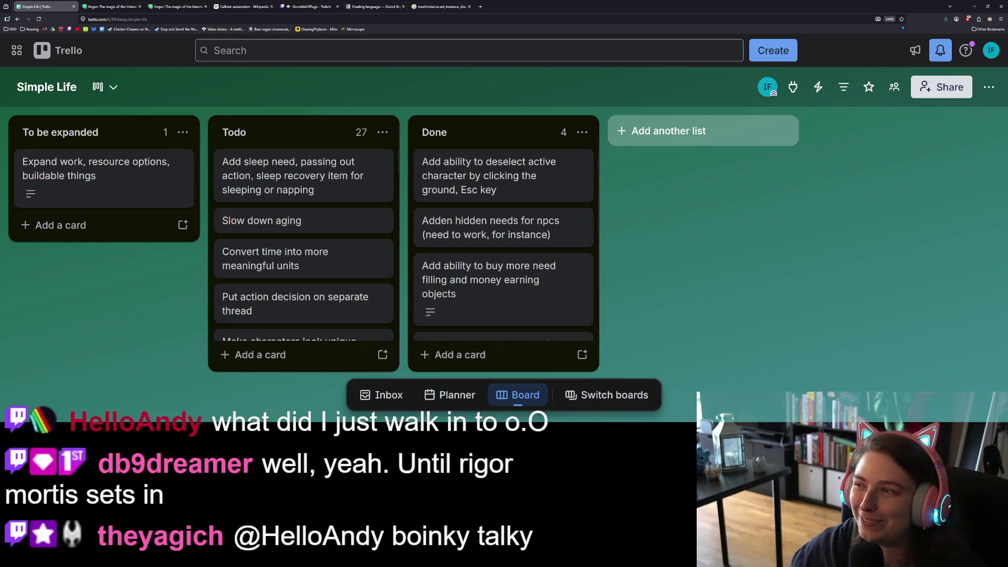
Minimise the browser and review the availability condition on line 41 of action_mating.gd
left_click(974, 7)
double_click(411, 201)
left_click(435, 214)
mouse_move(345, 214)
left_mouse_down()
mouse_move(677, 213)
mouse_move(305, 214)
left_mouse_up()
left_click(426, 214)
scroll(549, 313, "up", 4)
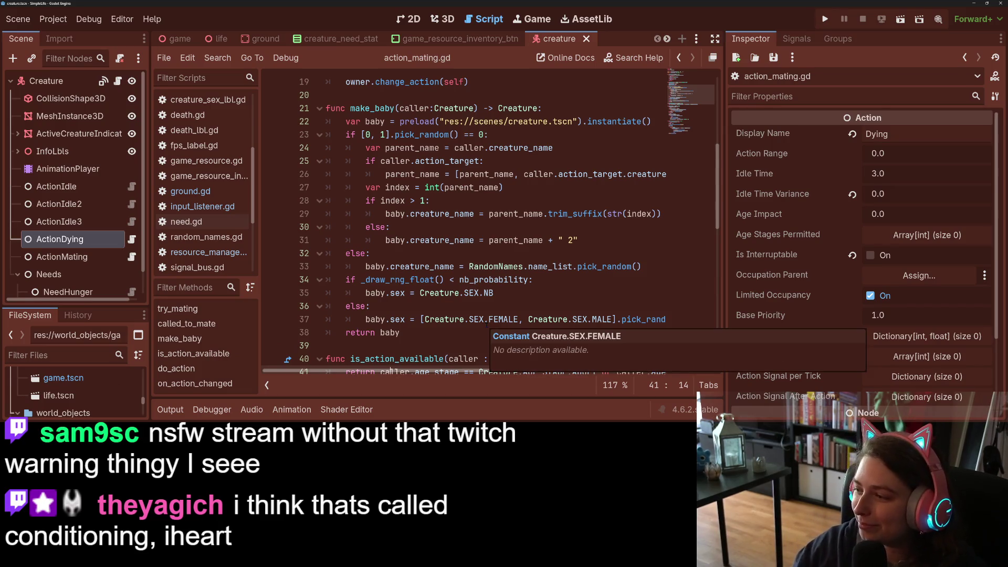
left_click(475, 305)
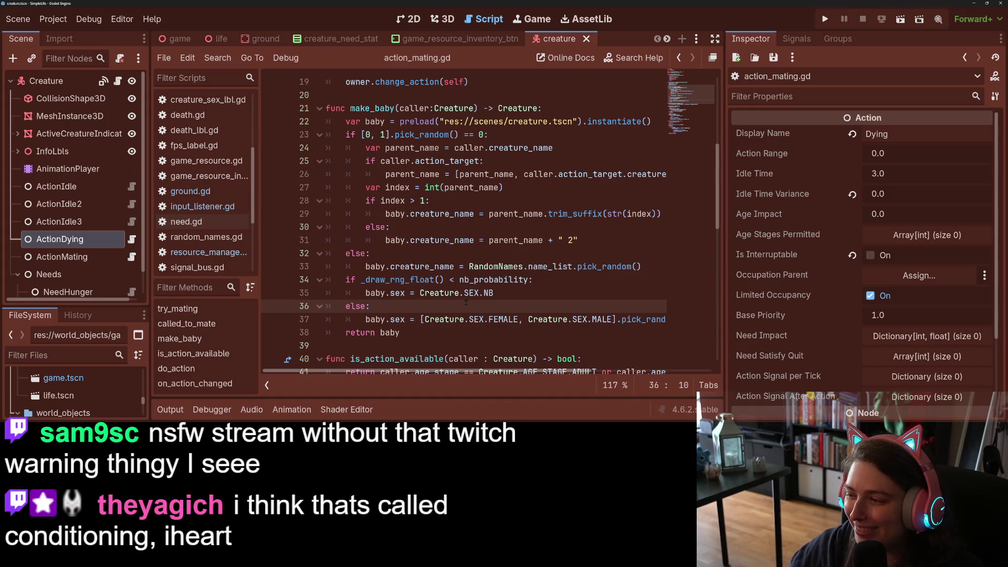
scroll(466, 302, "down", 4)
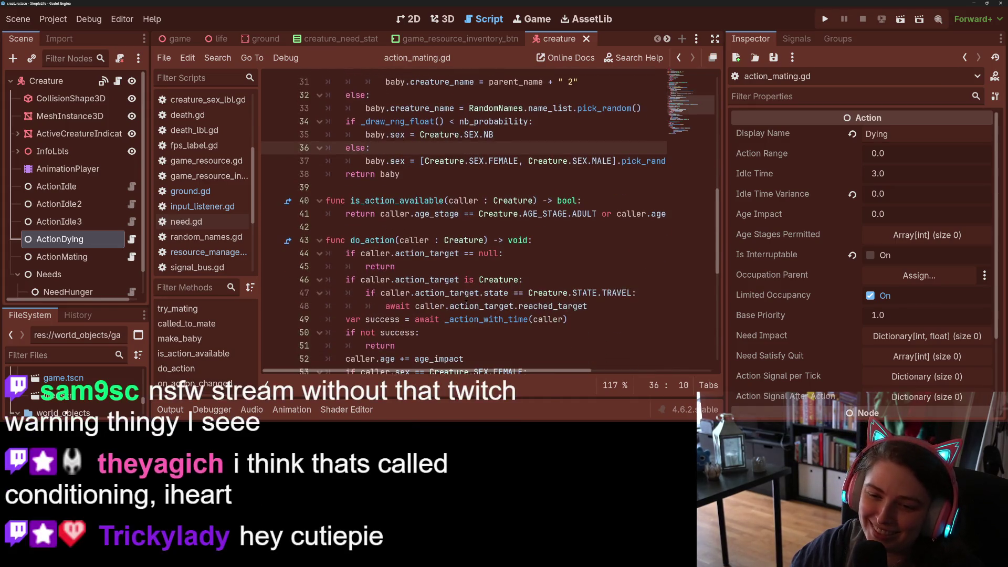
scroll(466, 303, "down", 1)
scroll(466, 303, "down", 1)
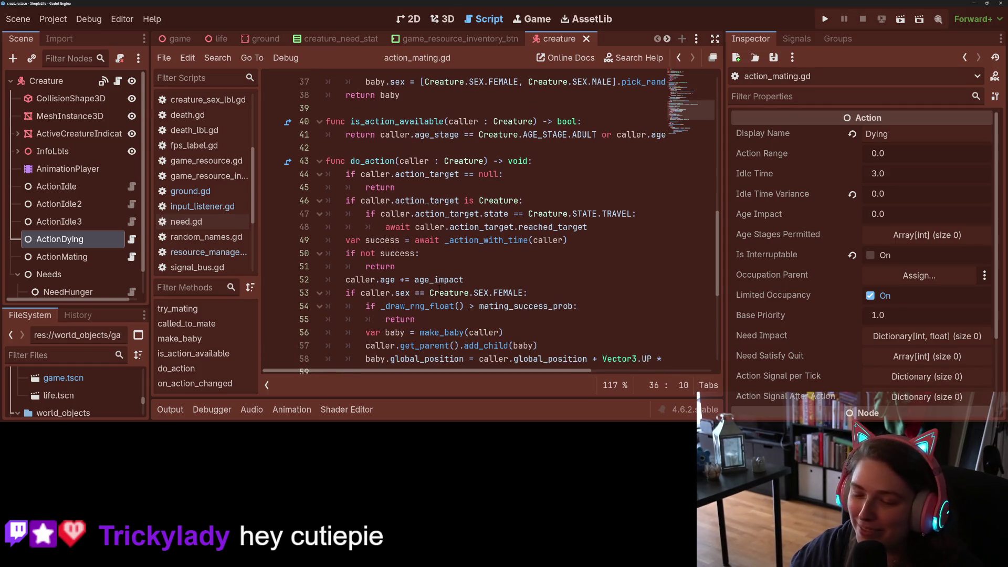
scroll(446, 306, "down", 2)
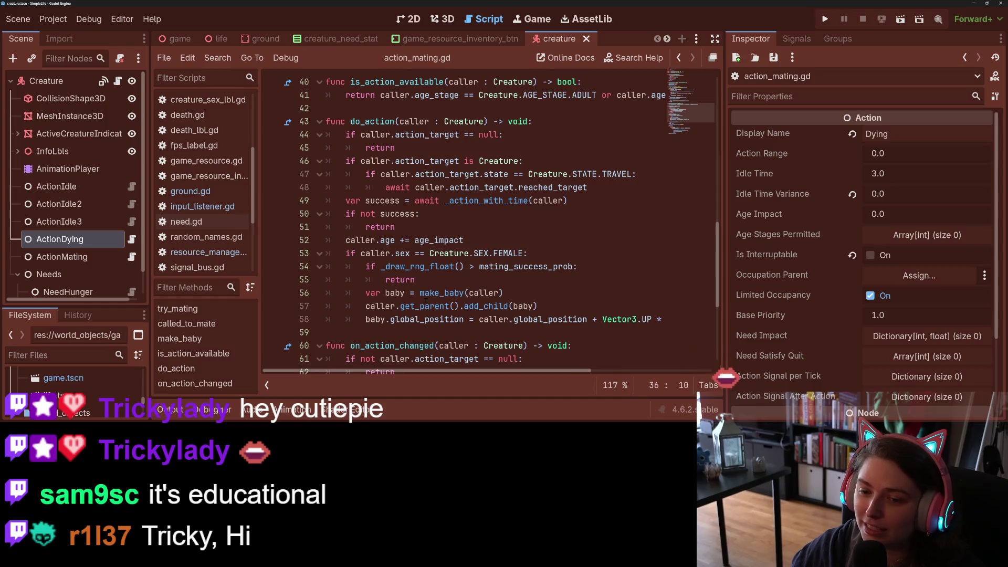
scroll(462, 279, "down", 4)
scroll(440, 302, "up", 3)
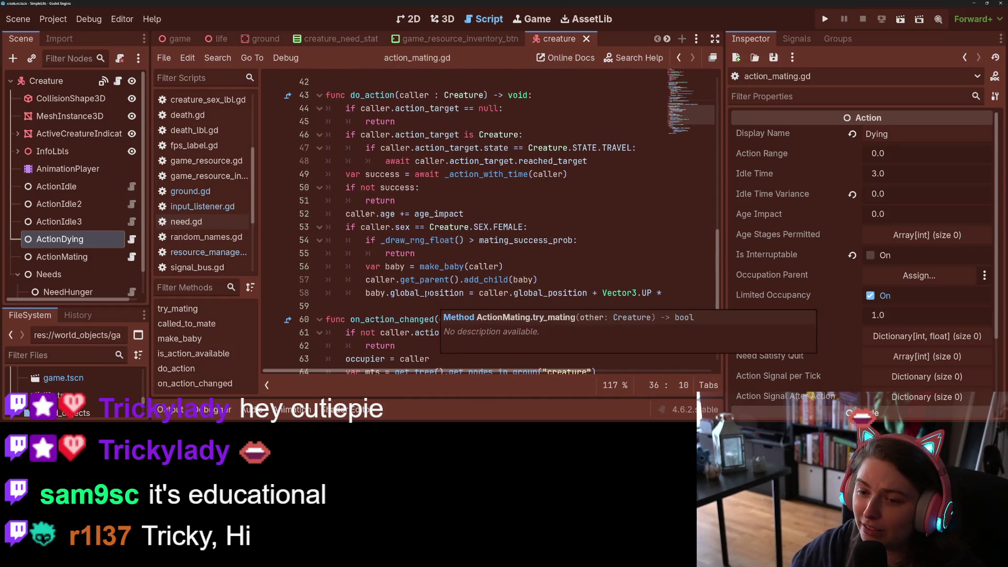
double_click(441, 266)
scroll(423, 302, "up", 2)
scroll(490, 224, "up", 10)
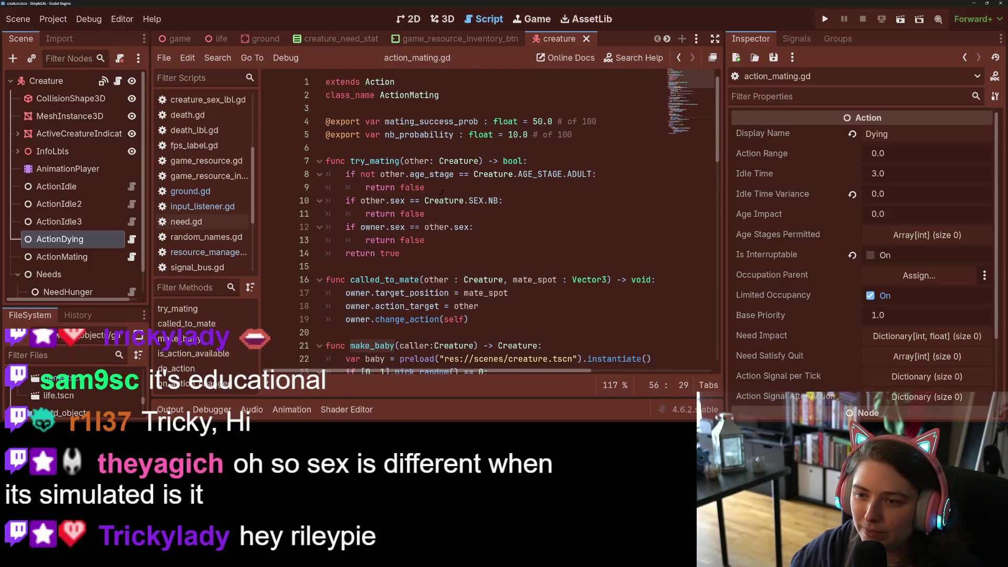
double_click(377, 163)
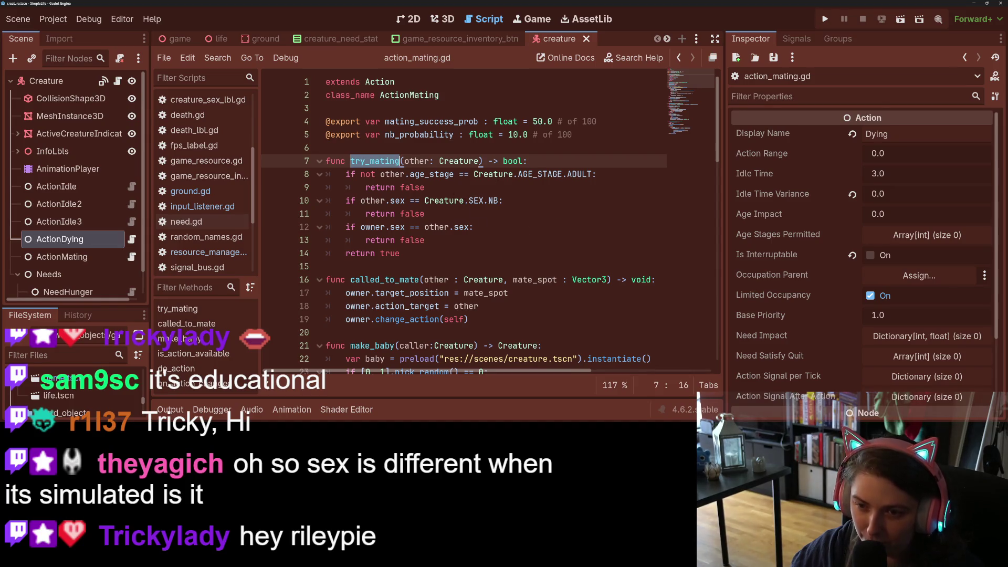
Delete the non-binary and same-sex exclusion checks from try_mating
left_click_drag(425, 213, 267, 203)
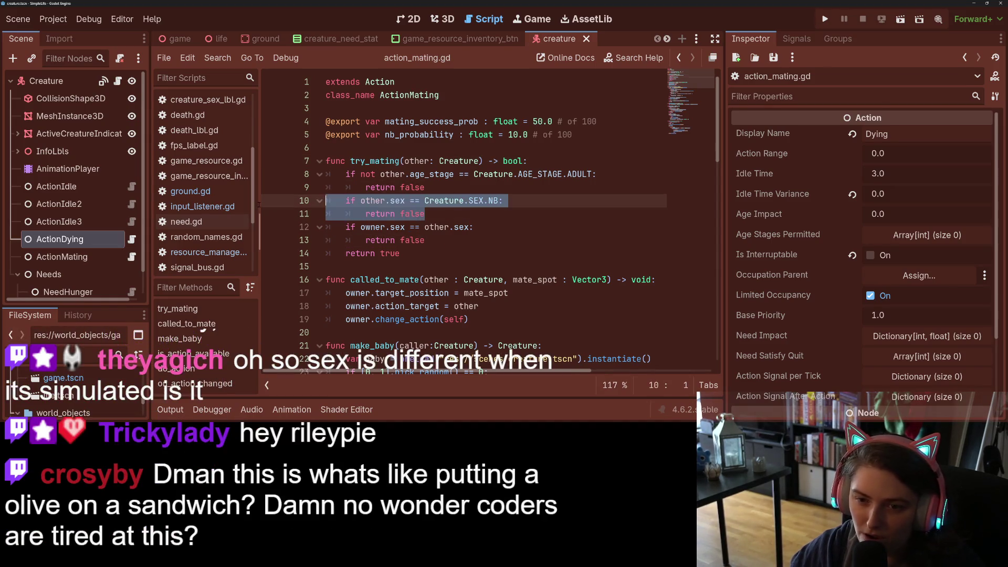
key("BackSpace")
key("BackSpace")
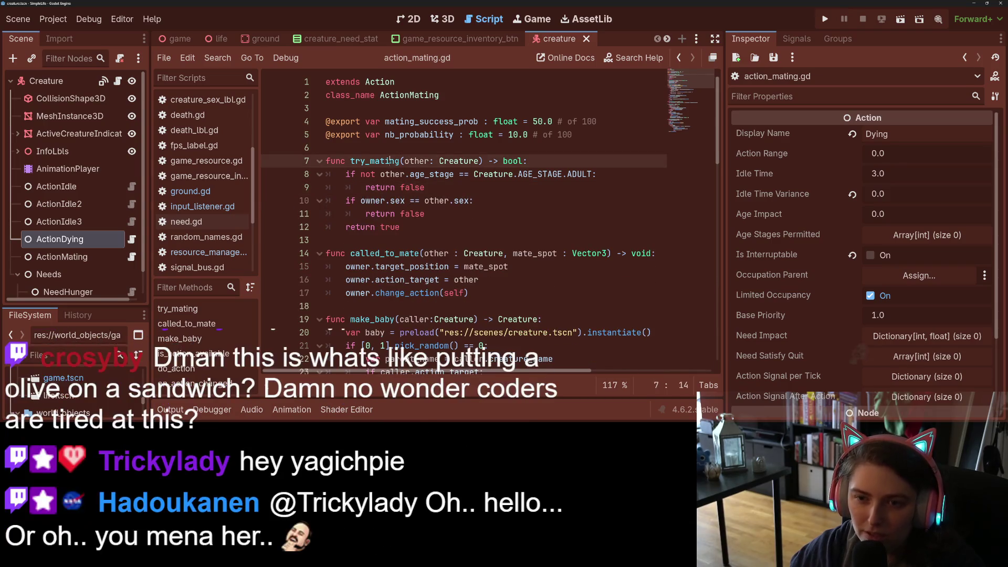
left_click(439, 208)
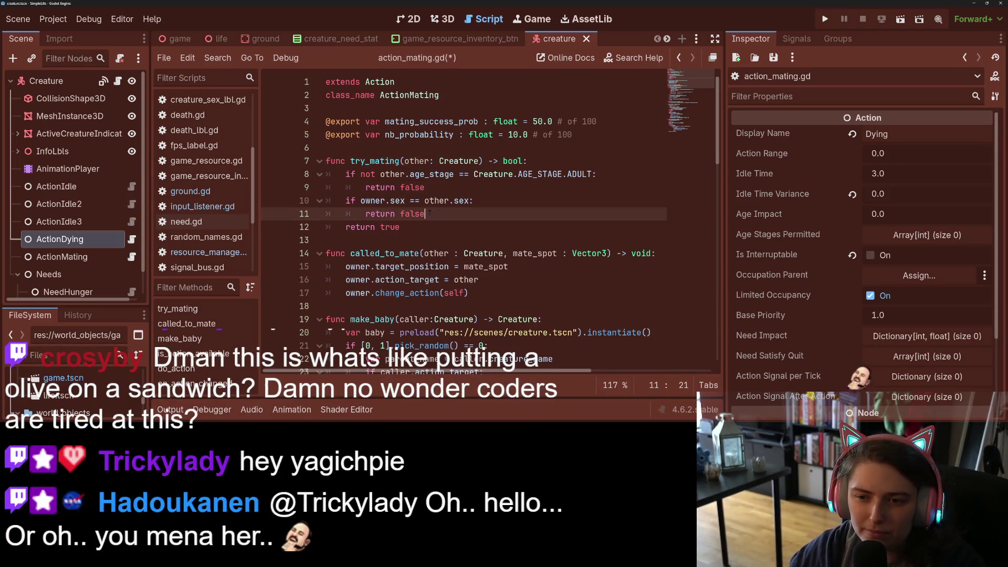
left_click_drag(439, 211, 292, 205)
key("BackSpace")
key("BackSpace")
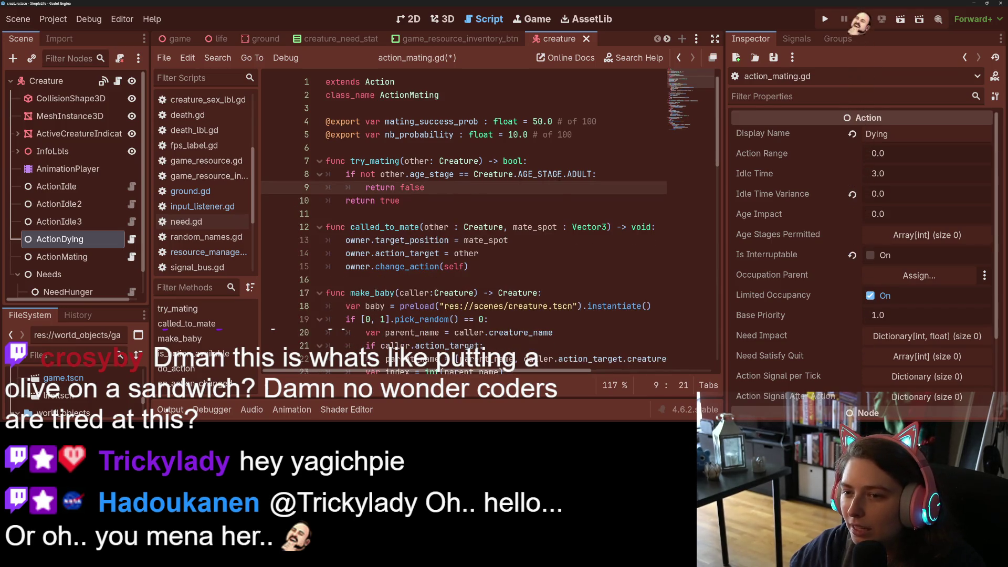
Review the remaining ADULT age-stage check on line 8 of try_mating
left_click(587, 174)
double_click(588, 174)
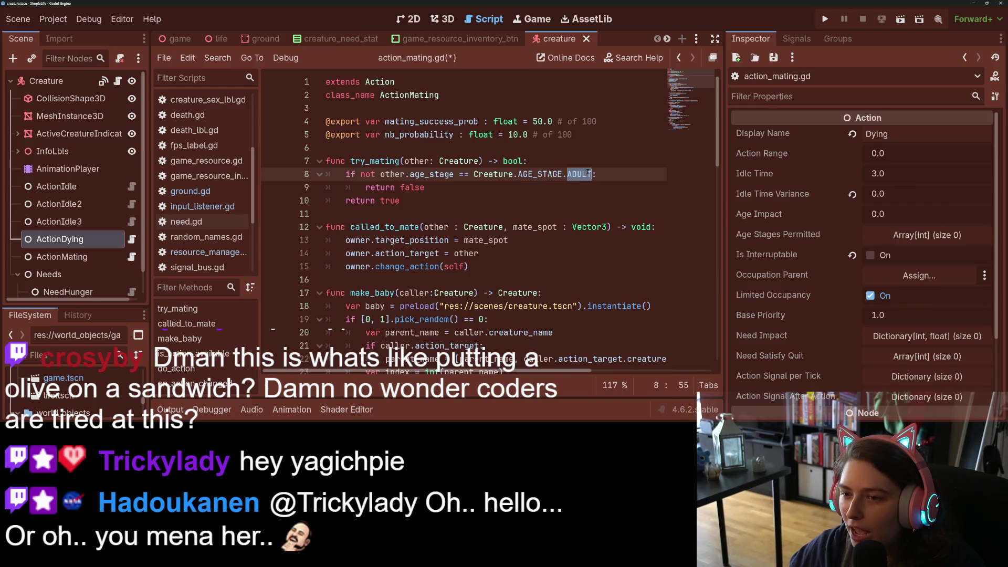
left_click(587, 173)
left_click(442, 184)
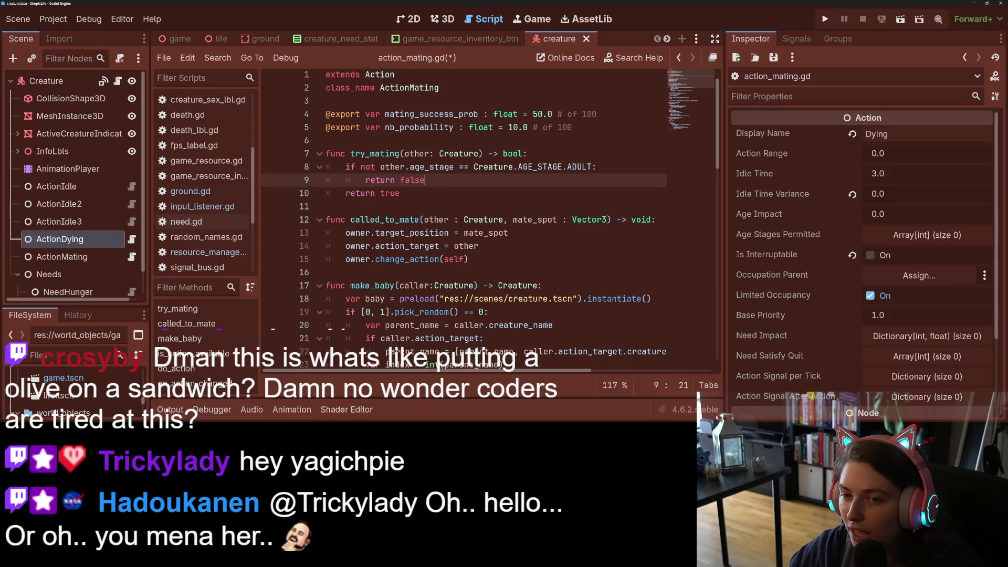
scroll(474, 203, "down", 2)
scroll(510, 332, "up", 1)
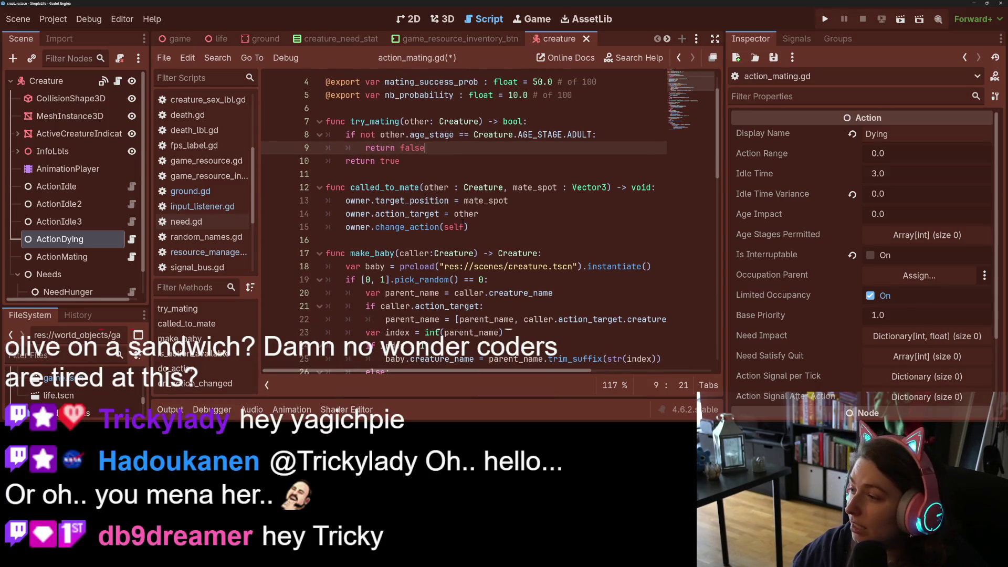
mouse_move(466, 216)
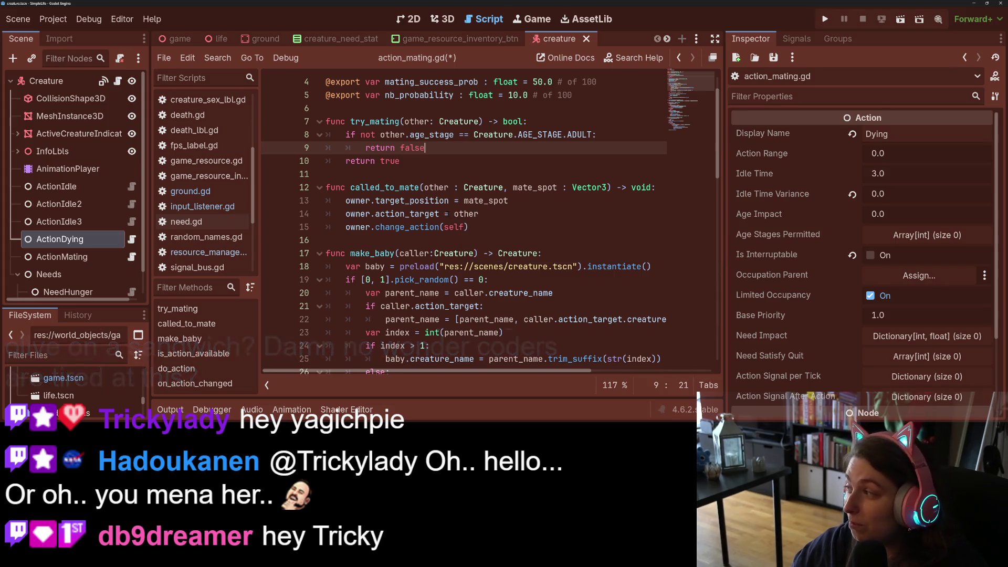
scroll(420, 210, "down", 3)
scroll(410, 158, "up", 2)
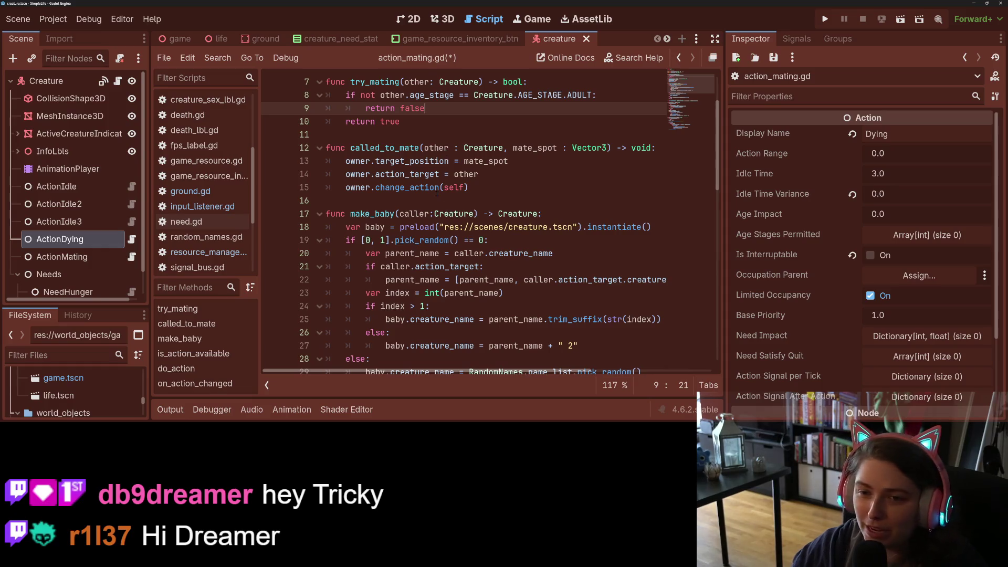
scroll(447, 152, "down", 5)
scroll(436, 193, "up", 1)
scroll(437, 194, "down", 2)
scroll(438, 197, "up", 4)
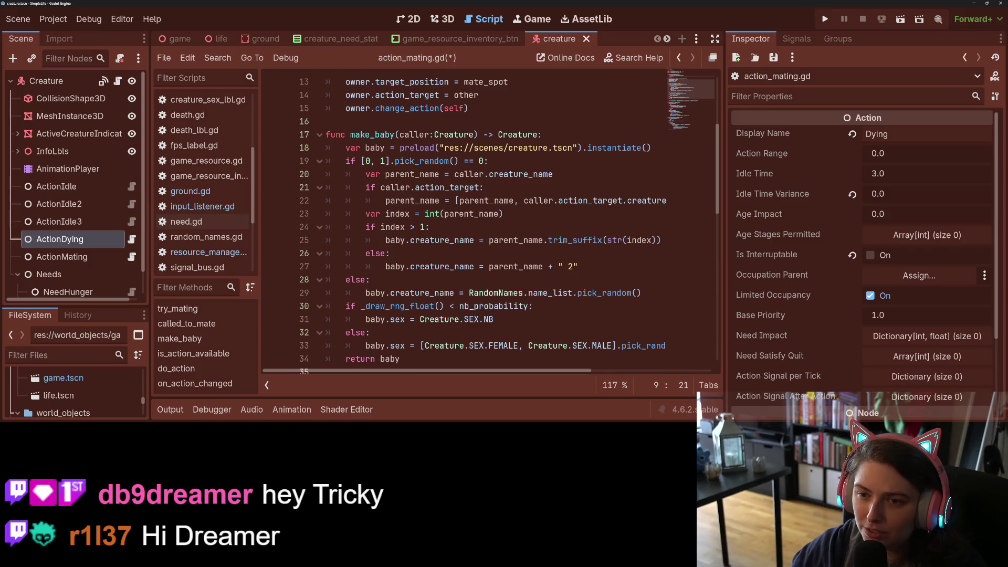
left_click(476, 148)
left_click(557, 138)
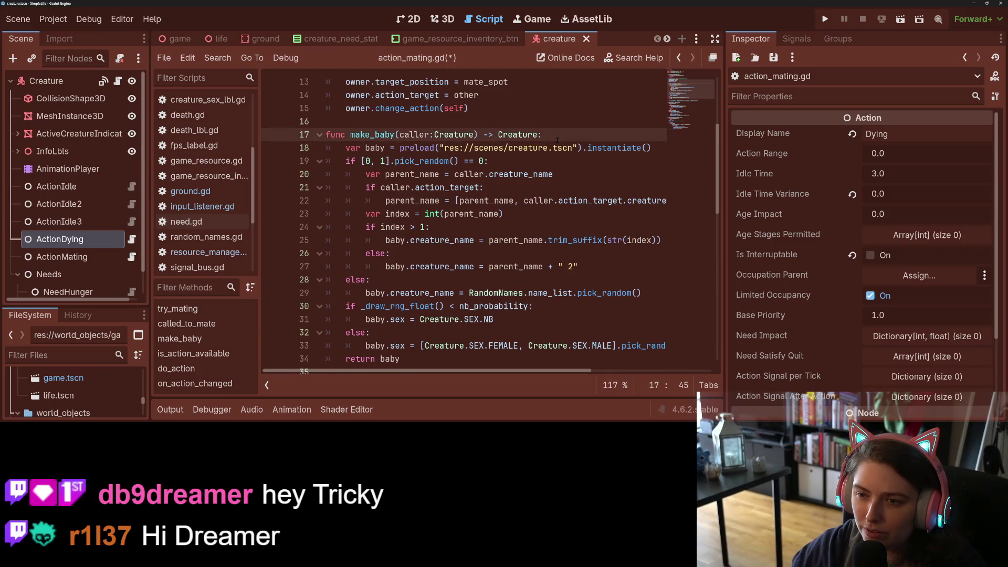
double_click(412, 134)
double_click(372, 134)
scroll(442, 244, "down", 3)
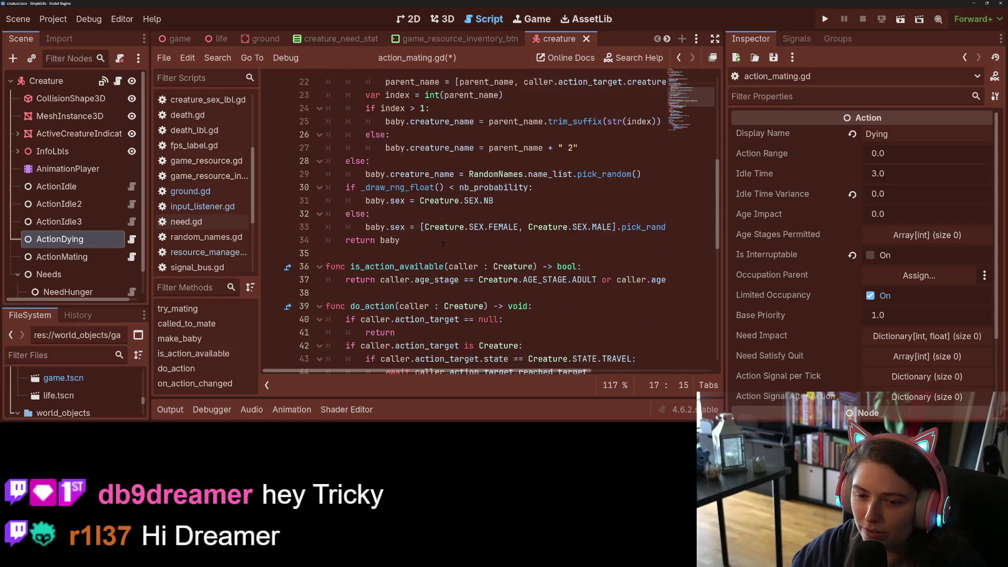
scroll(443, 244, "down", 2)
scroll(444, 244, "down", 2)
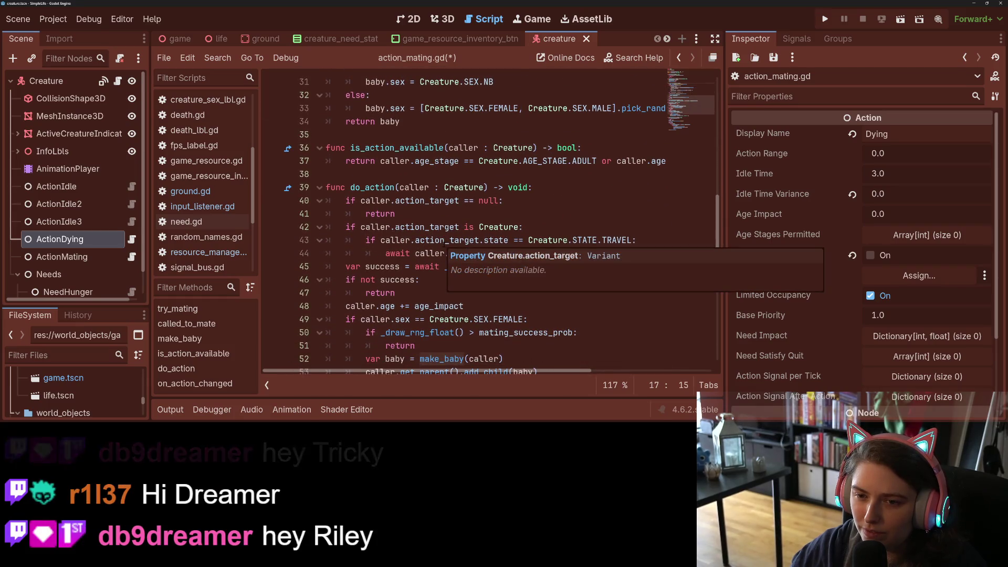
scroll(444, 245, "down", 2)
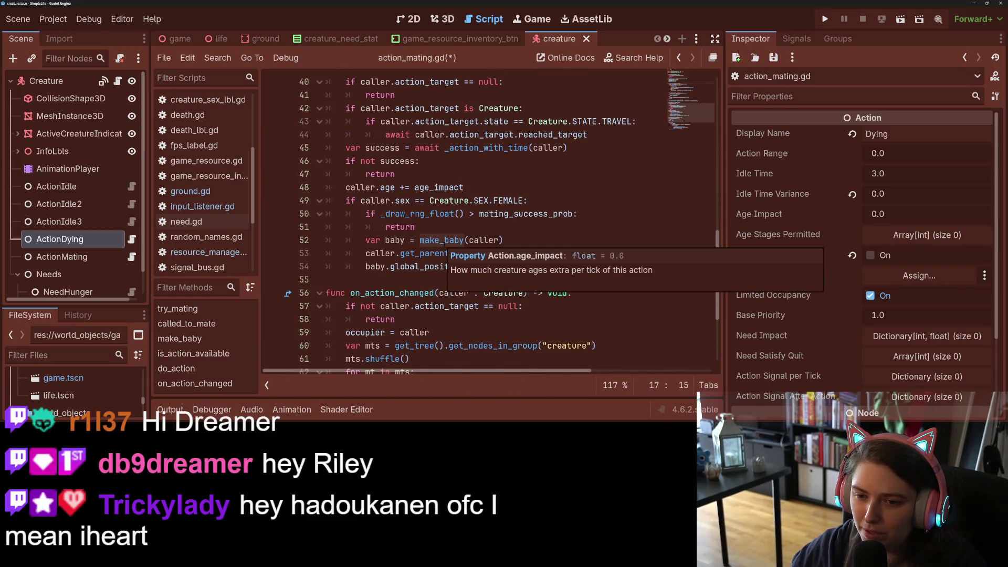
left_click(443, 227)
scroll(444, 227, "up", 3)
scroll(609, 205, "up", 1)
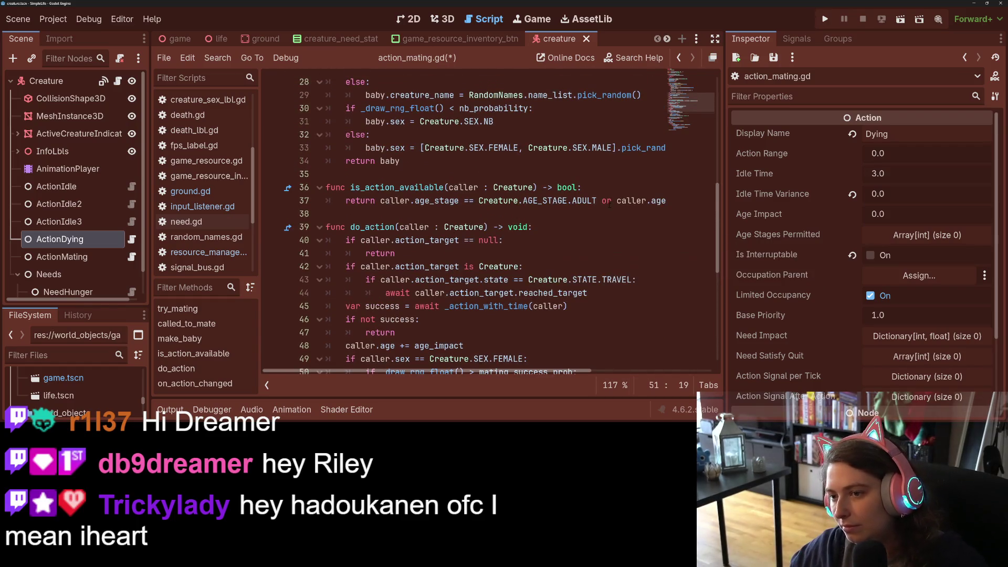
left_click_drag(609, 201, 709, 204)
key("ctrl+c")
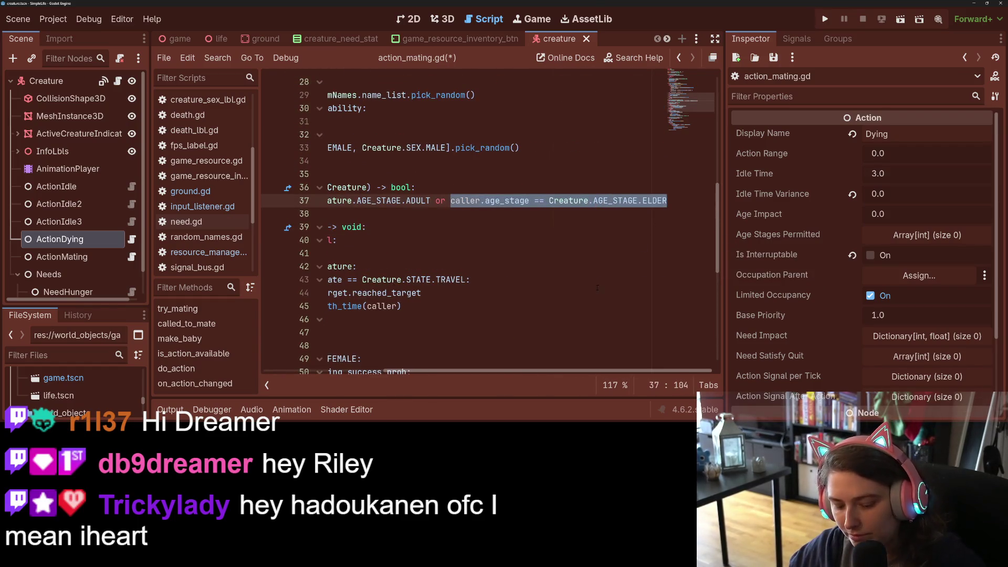
scroll(574, 359, "left", 5)
scroll(574, 358, "up", 9)
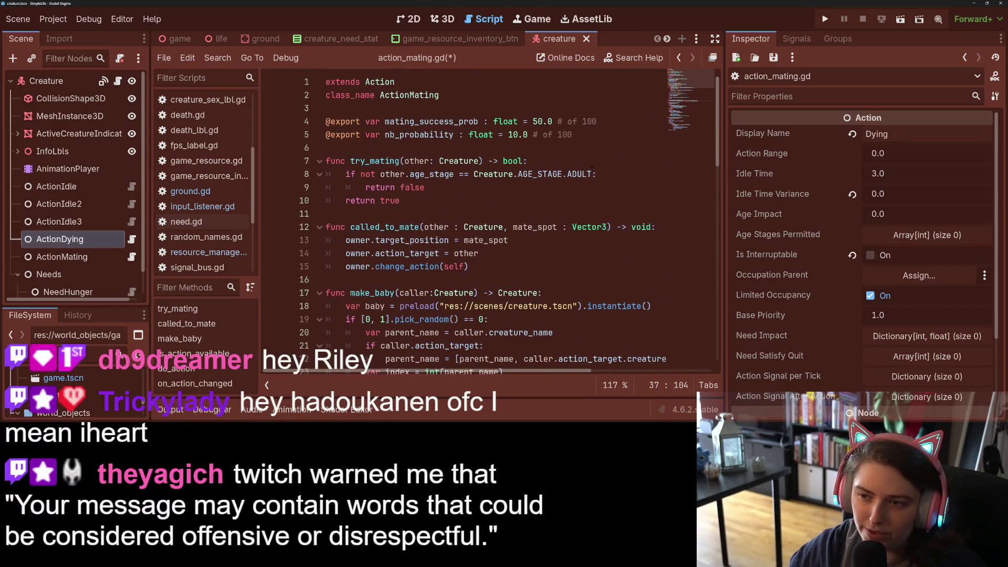
Append 'and not other.age_stage == Creature.AGE_STAGE.ELDER' to line 8 and save action_mating.gd
left_click(593, 174)
type("or")
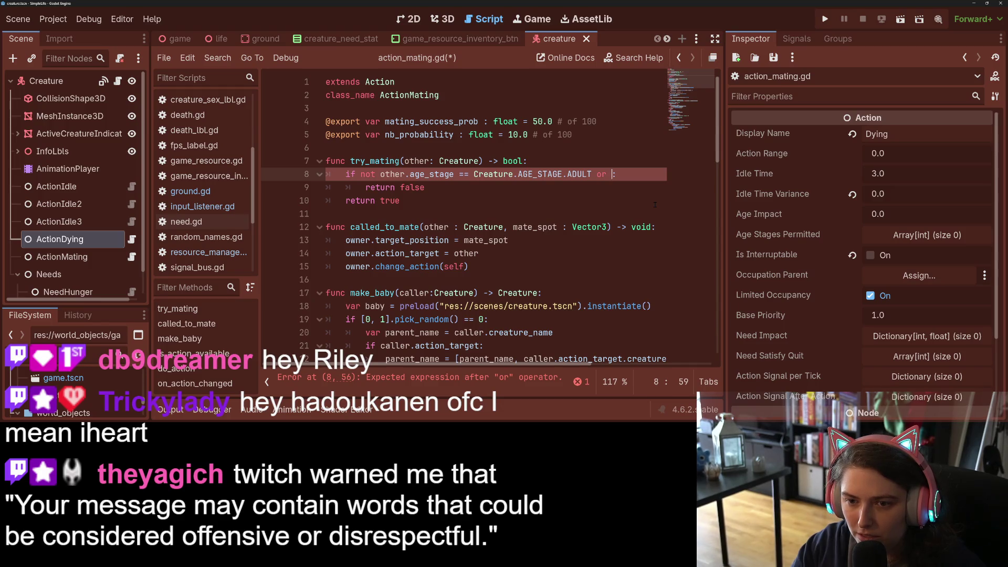
key("BackSpace")
key("BackSpace")
key("BackSpace")
type("and ")
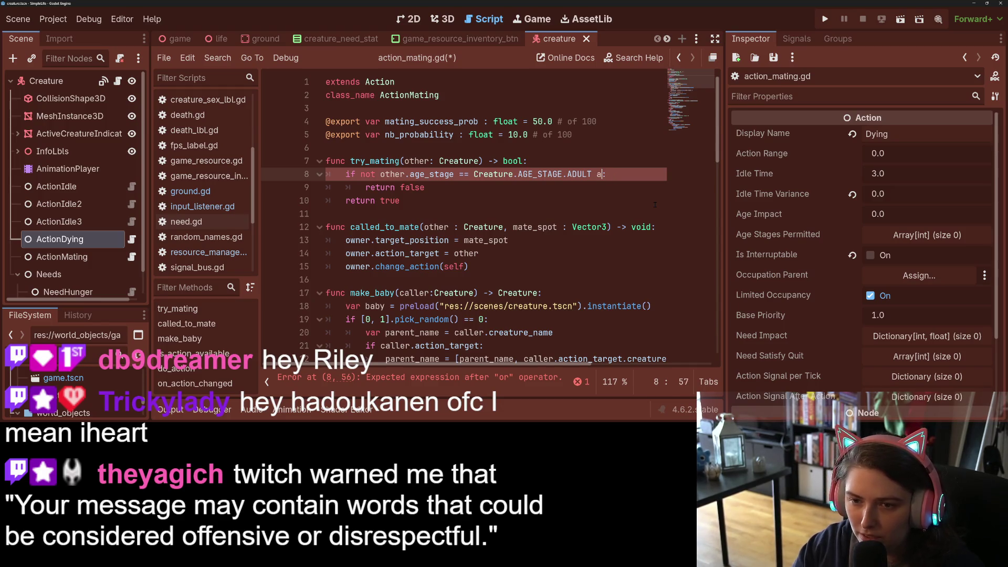
type("not")
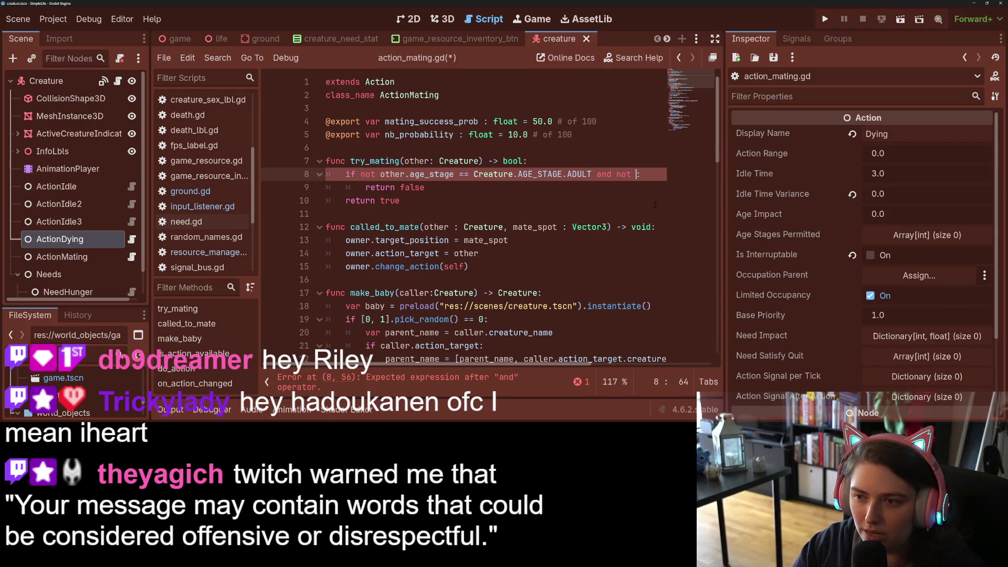
key("ctrl+v")
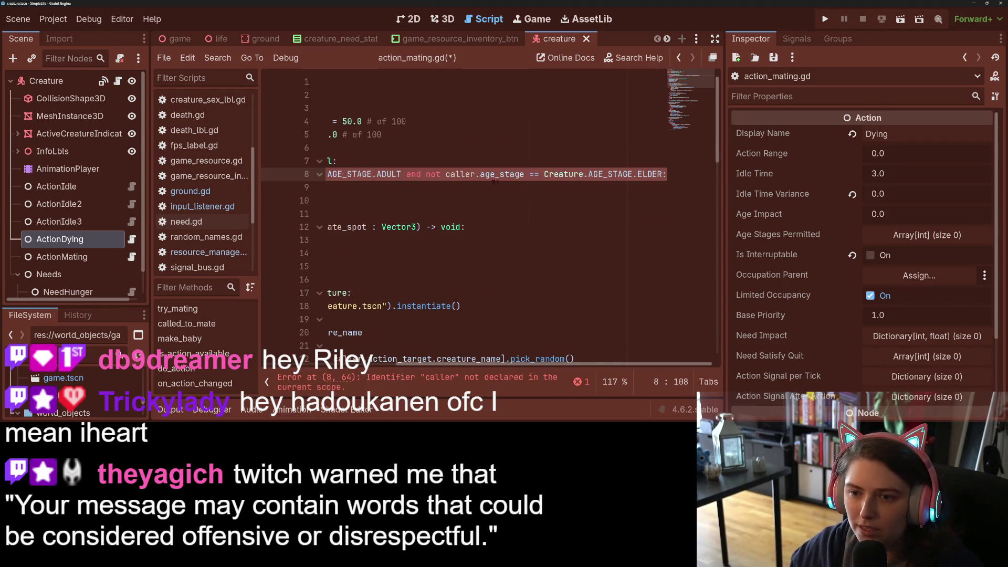
double_click(452, 174)
type("other")
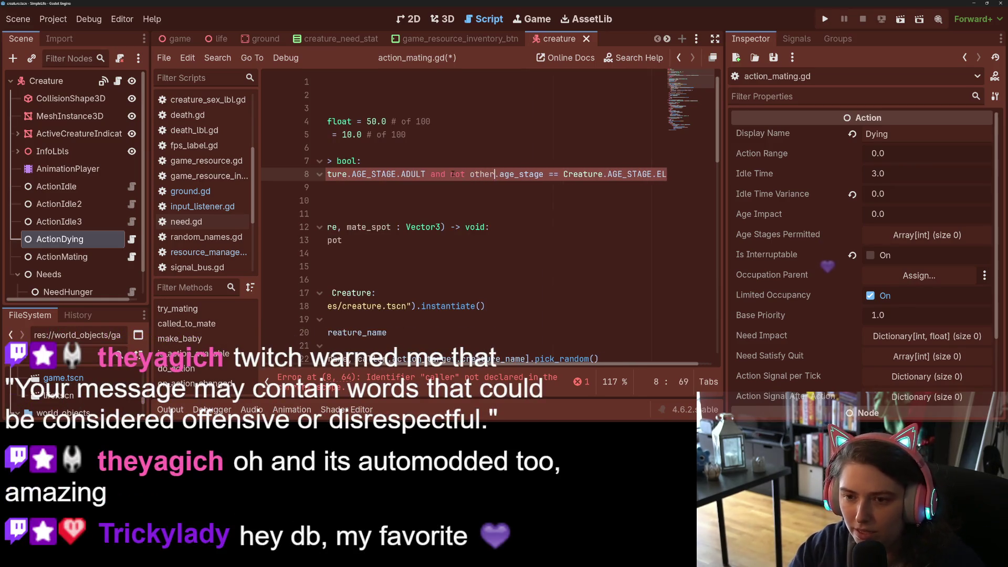
key("ctrl+s")
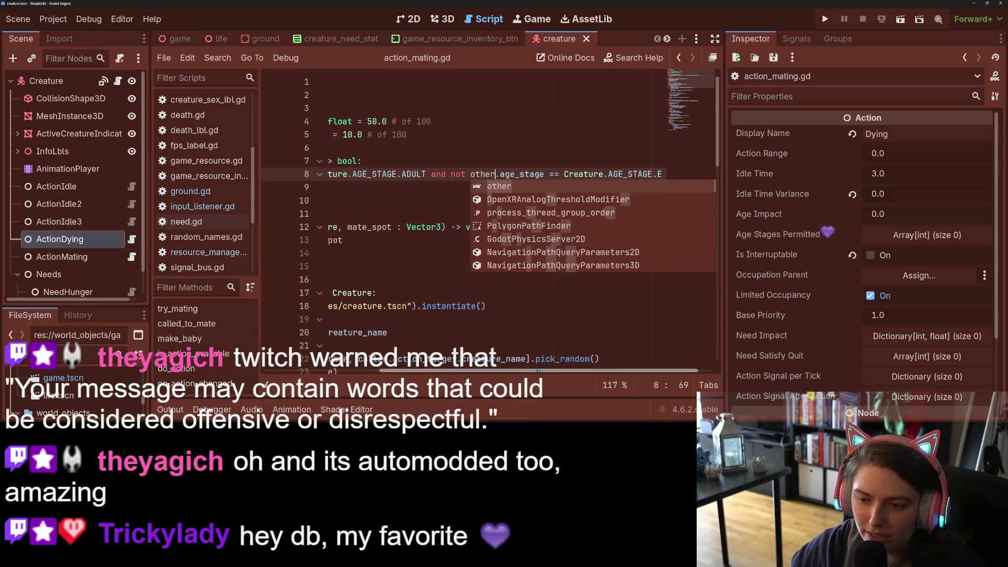
scroll(488, 225, "left", 5)
left_click(380, 279)
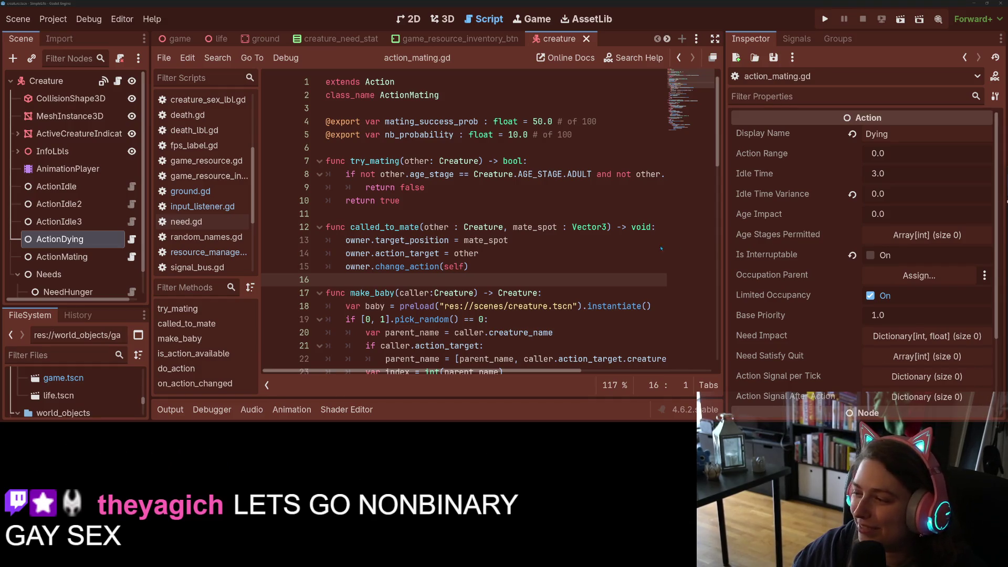
left_click(515, 263)
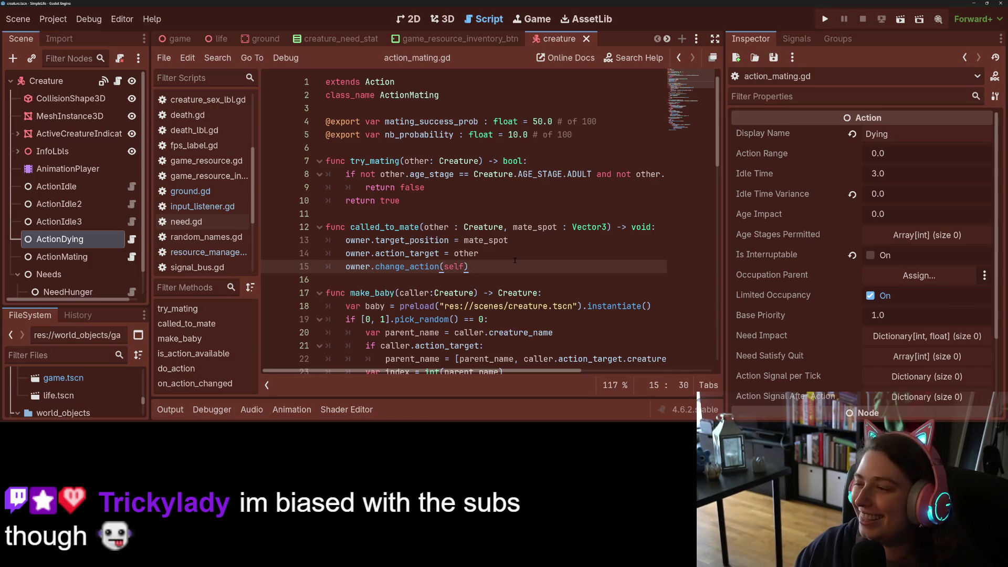
left_click(511, 256)
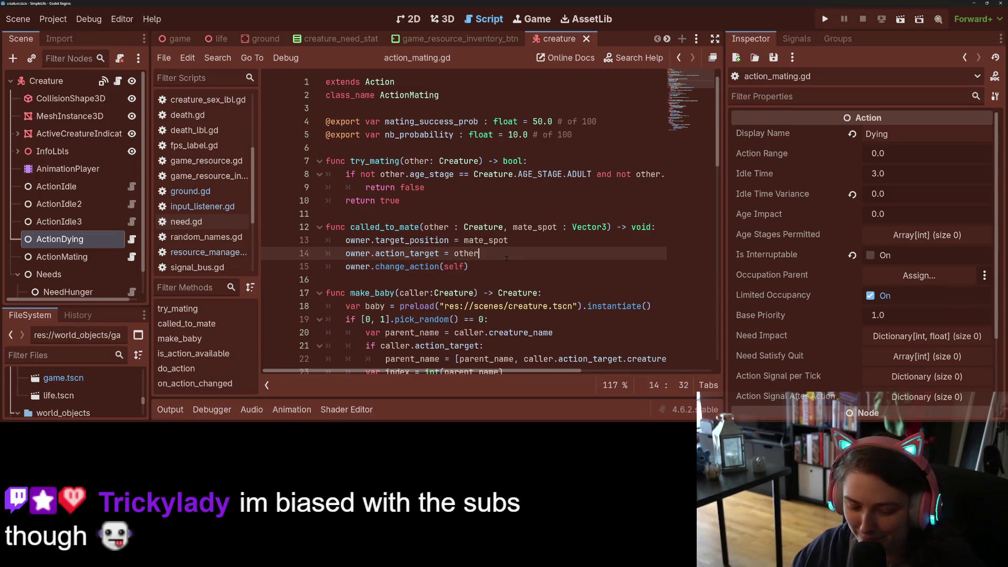
left_click(493, 263)
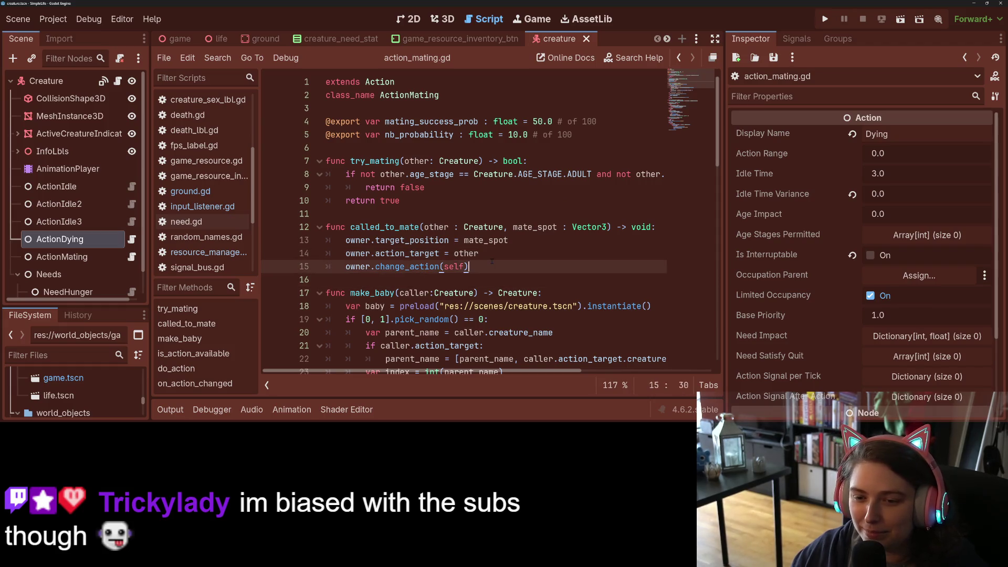
left_click(512, 227)
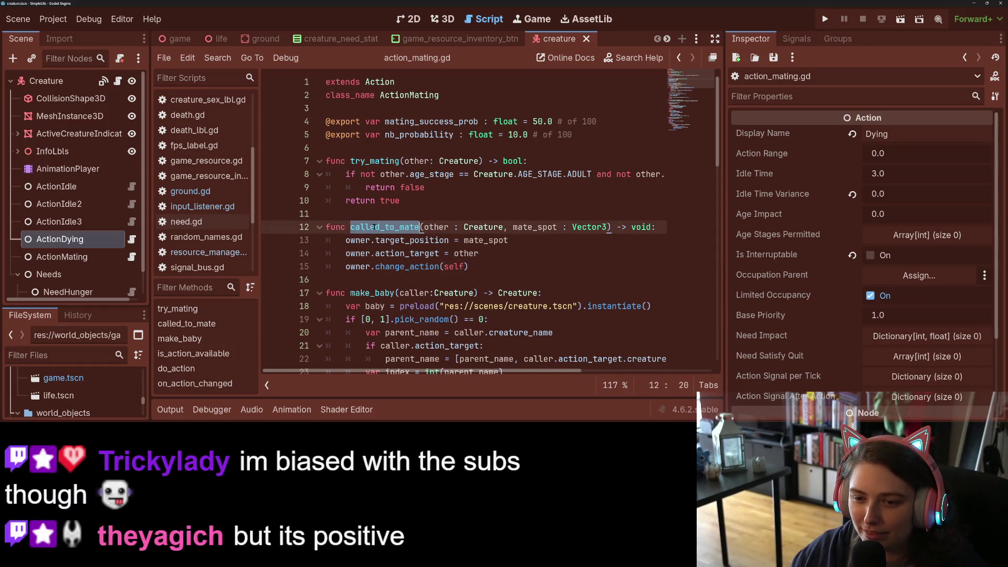
scroll(353, 215, "down", 3)
Inspect the make_baby function, its call on line 52 and the random draw on line 50
double_click(373, 177)
scroll(379, 242, "down", 10)
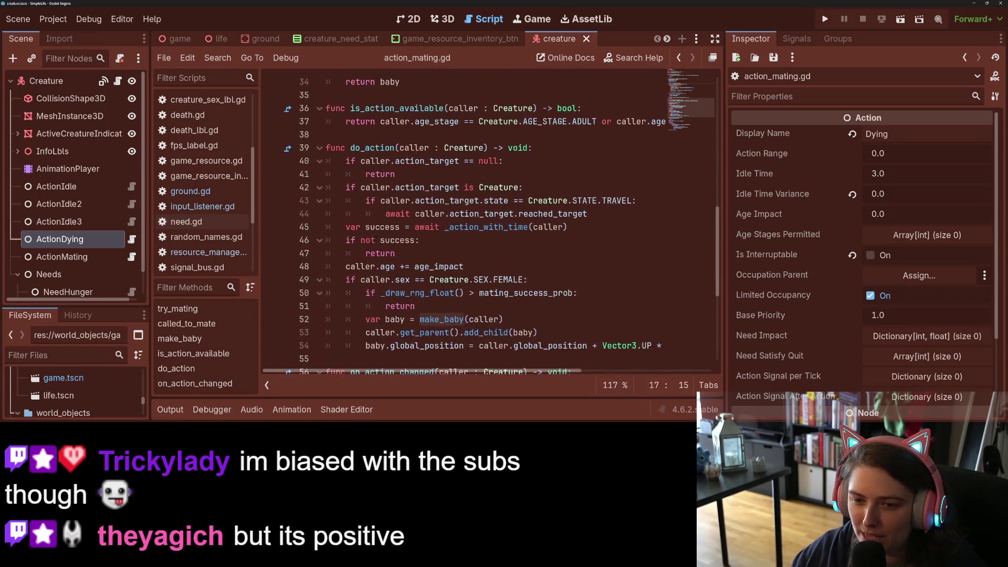
left_click(415, 240)
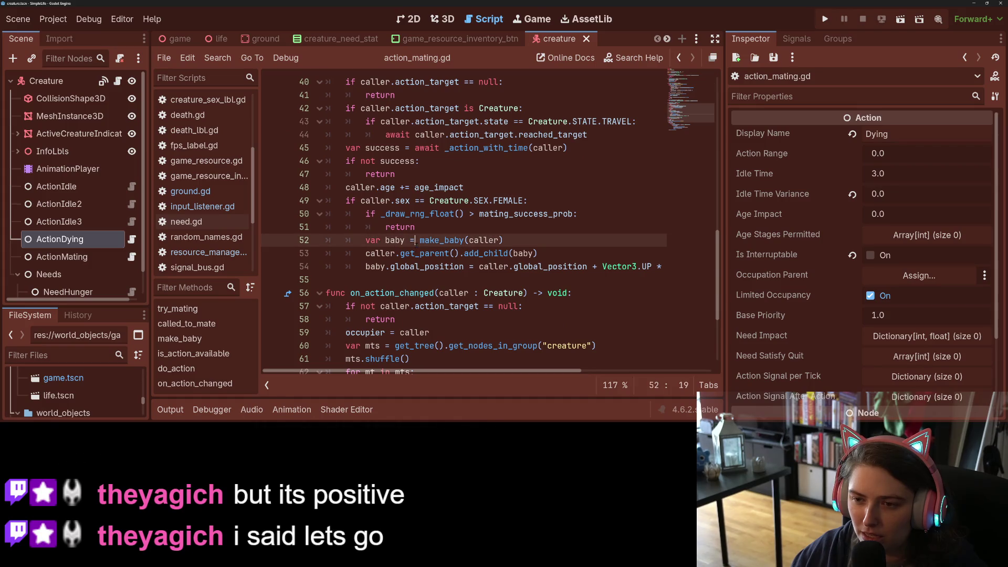
double_click(445, 240)
double_click(420, 214)
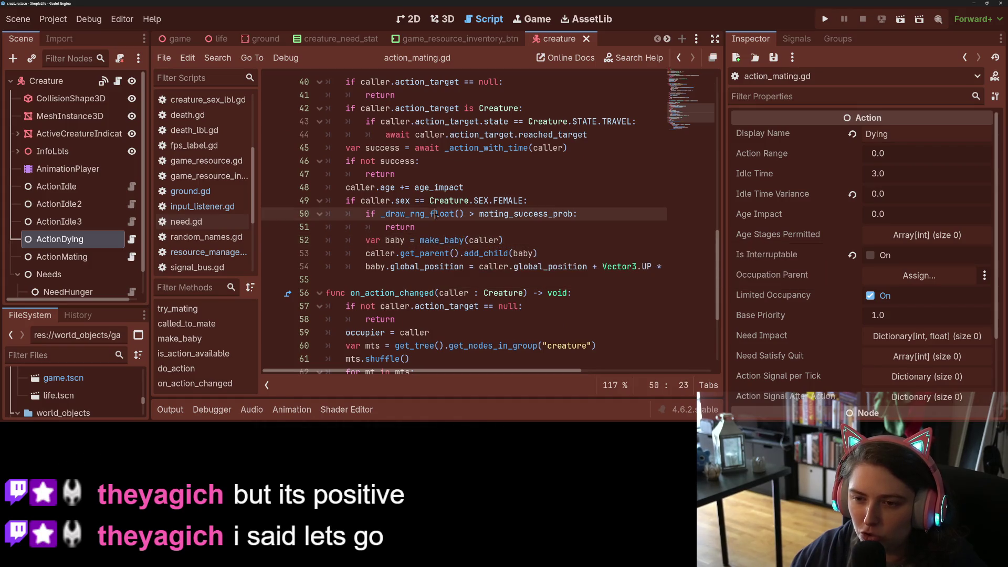
left_click(517, 214)
Add 'if not caller.action_target.sex == Creature.SEX.MALE: return' in the female branch and save
left_click(540, 200)
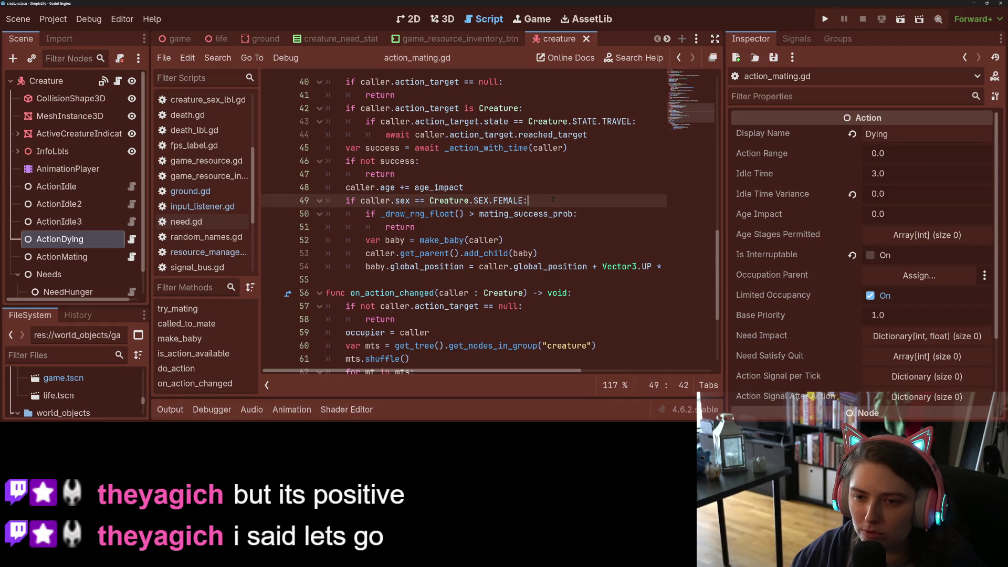
key("Return")
type("if ")
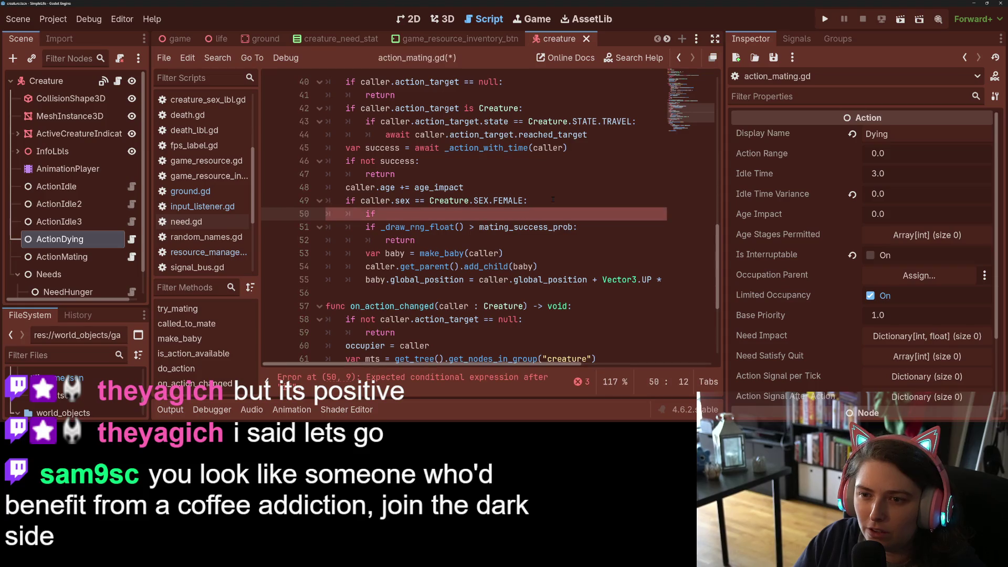
type("call")
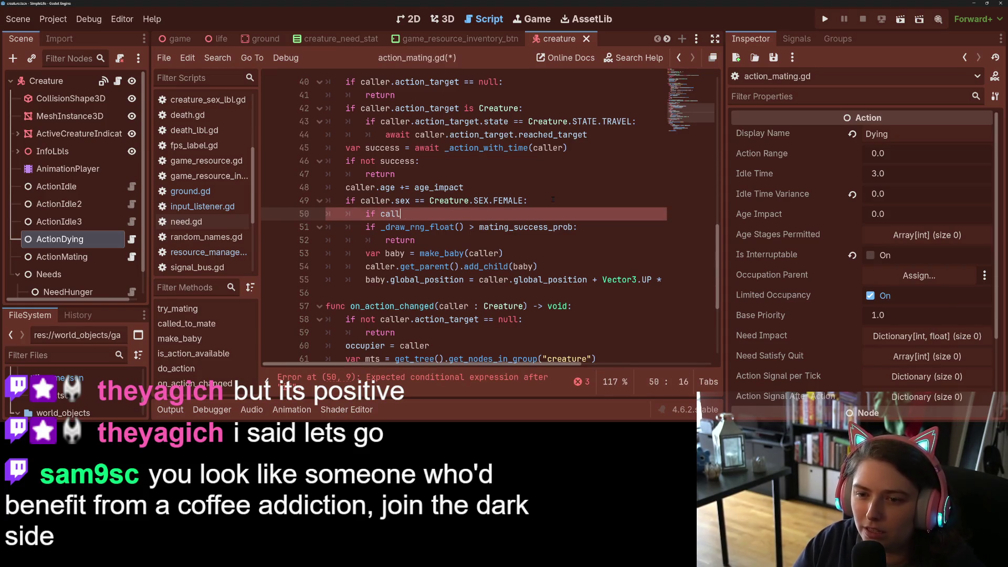
type("er.action_t")
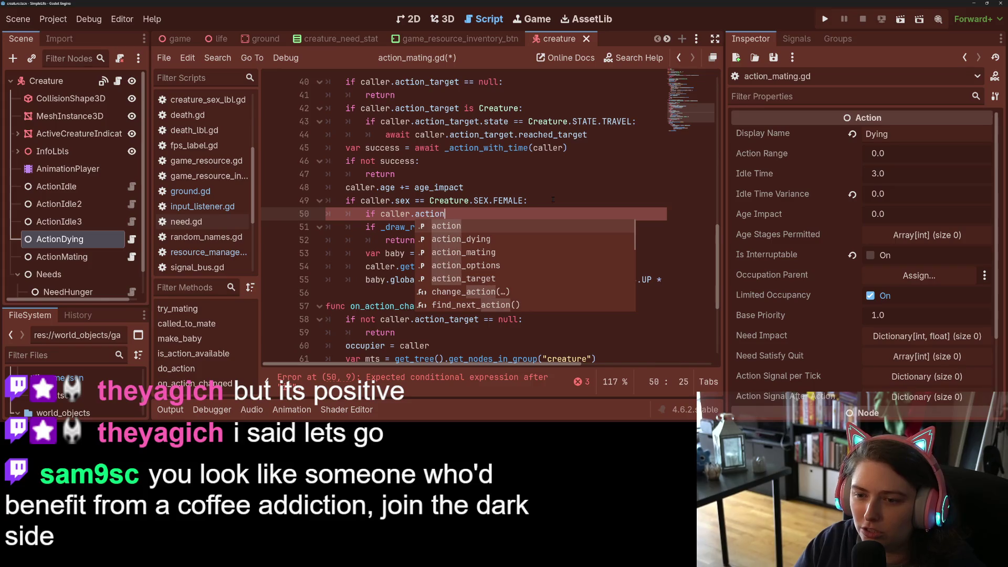
key("Return")
type("sex == ")
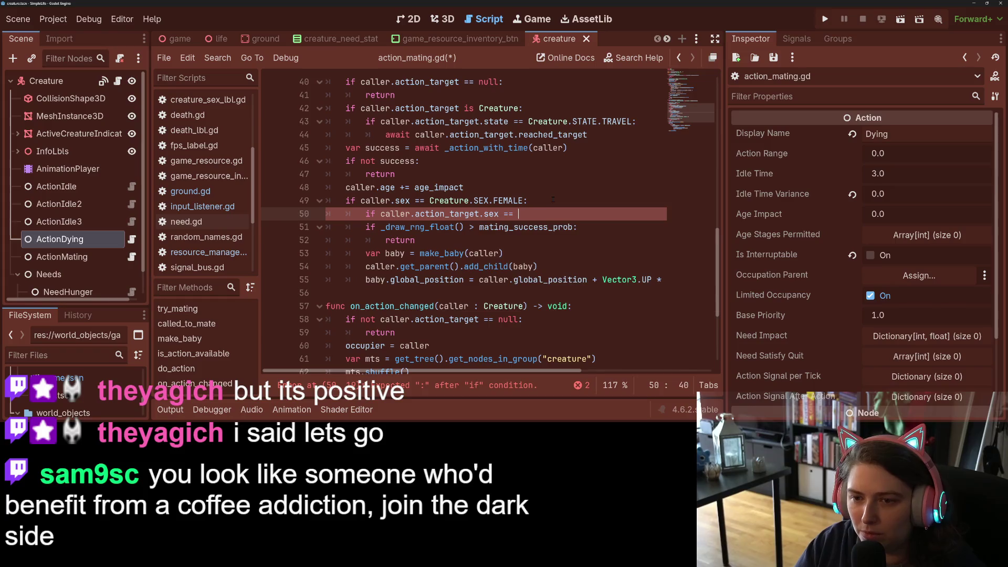
type("Creat")
key("Return")
type(".SEX.M")
key("Return")
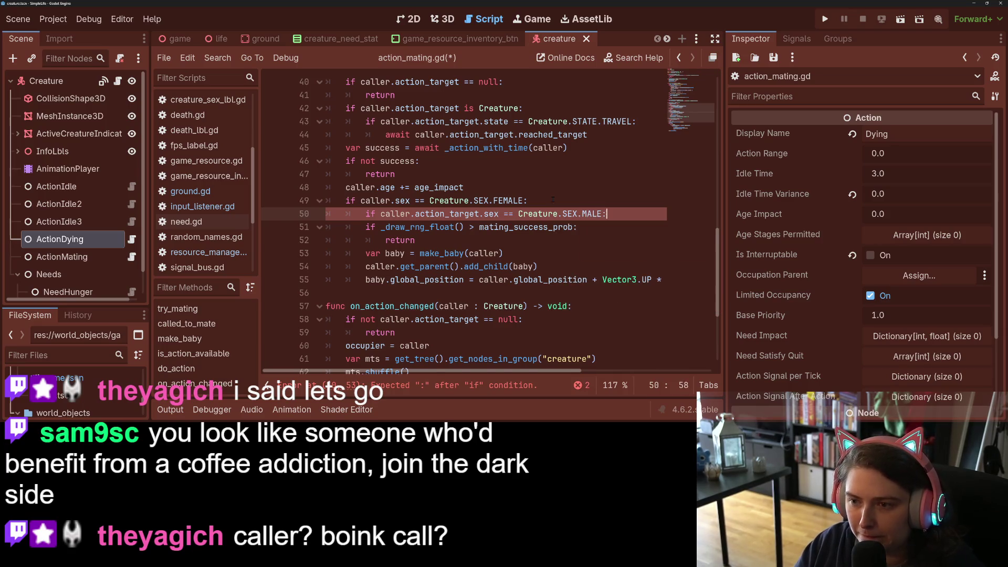
key("Return")
type("return")
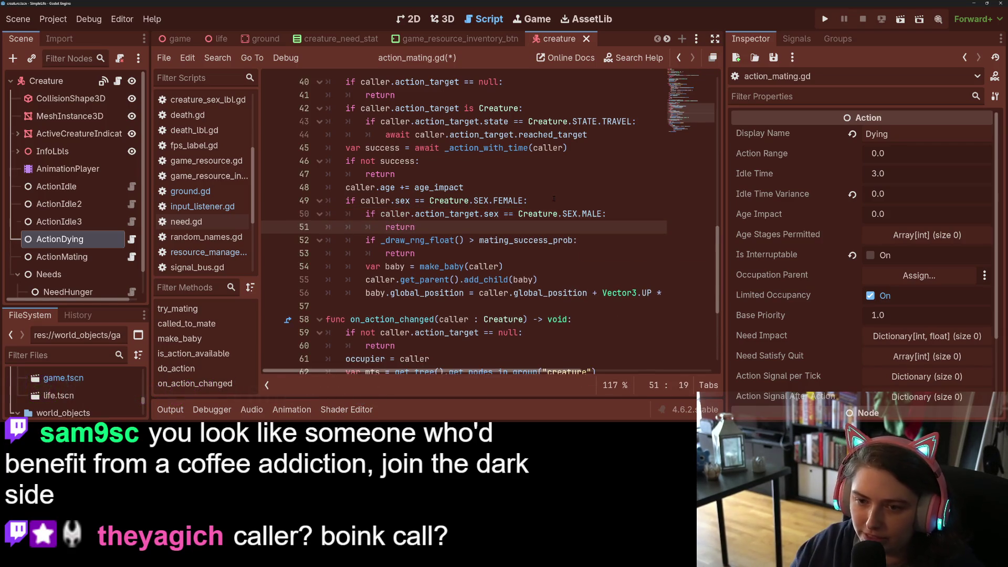
left_click(382, 213)
type("not")
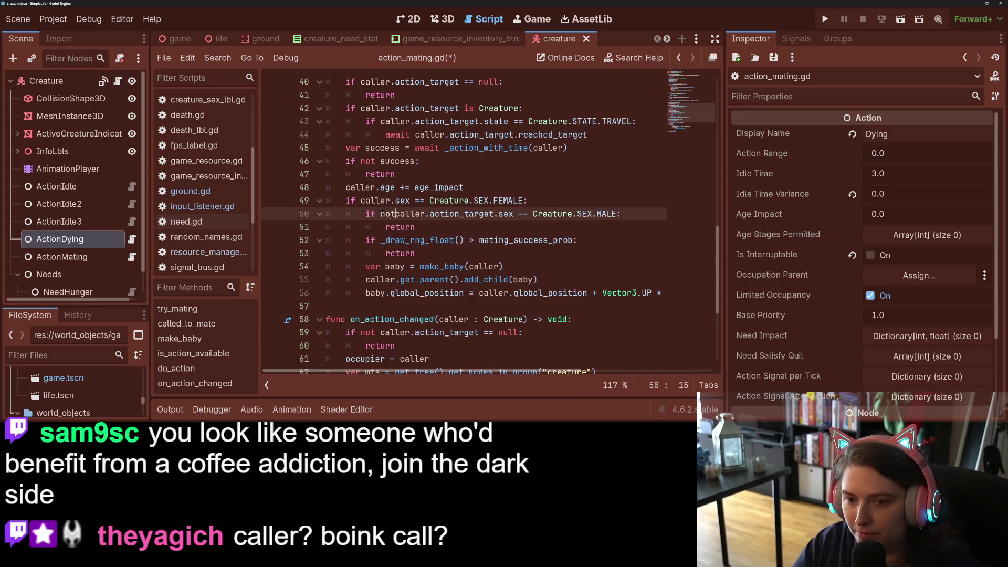
key("ctrl+s")
Scroll back up to the female check on line 49
left_click(395, 266)
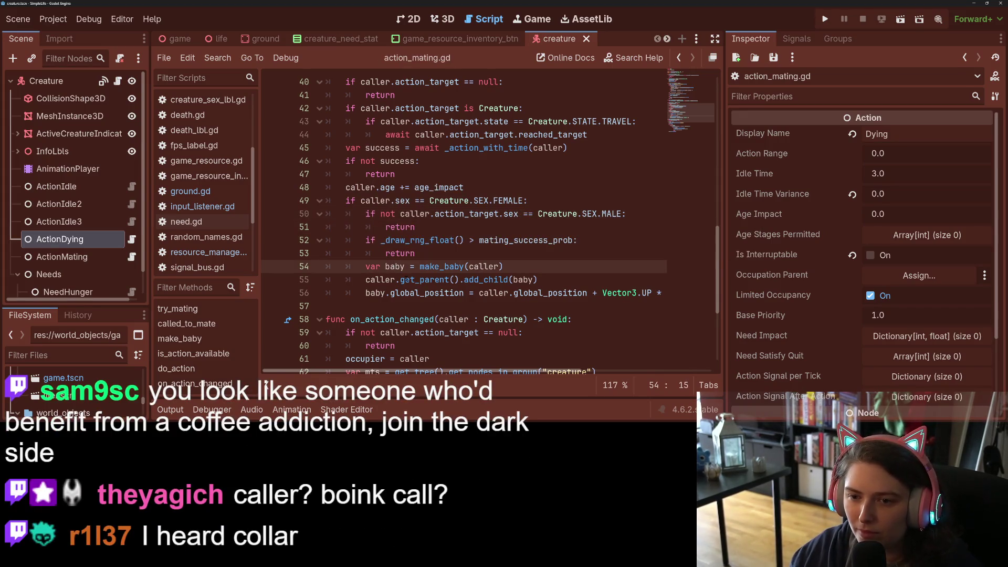
scroll(411, 279, "up", 1)
left_click(514, 242)
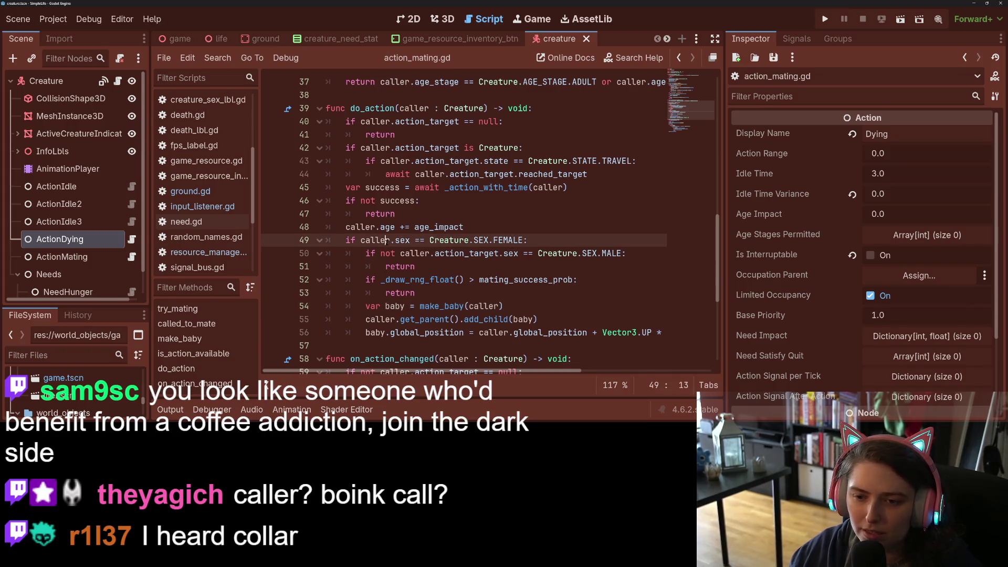
Start appending 'and caller.age_stage' to the female check on line 49
left_click(524, 240)
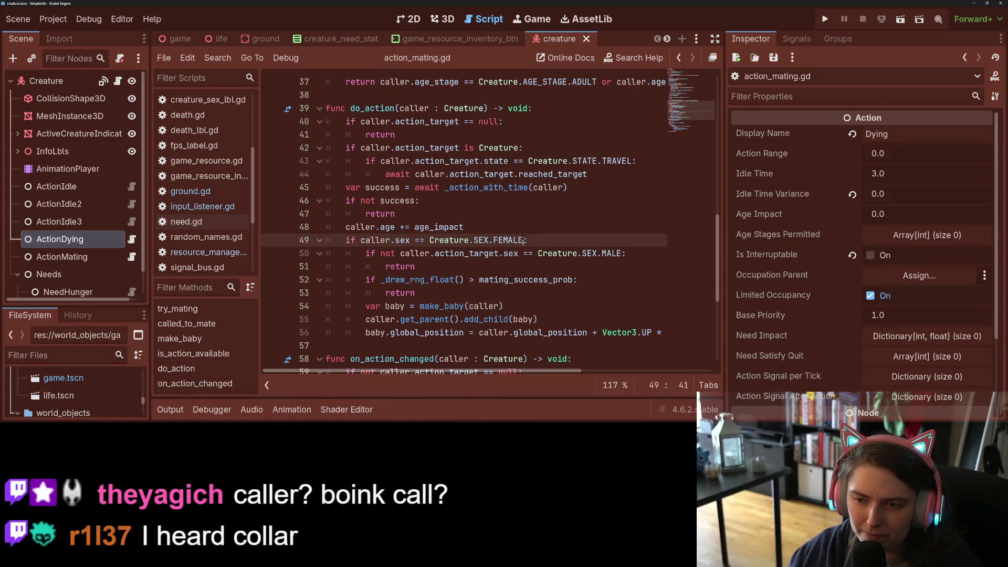
type("and c")
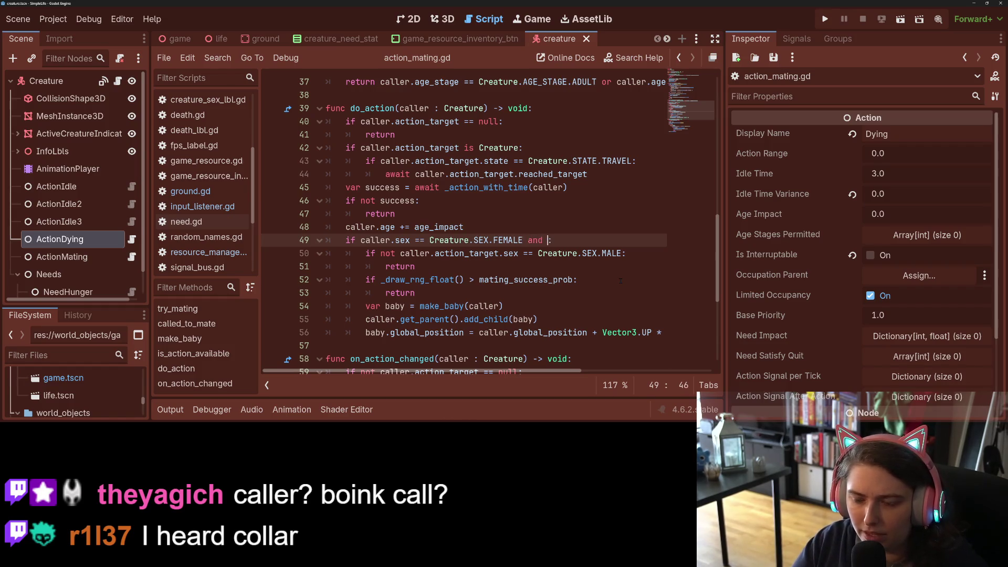
type("aller.A")
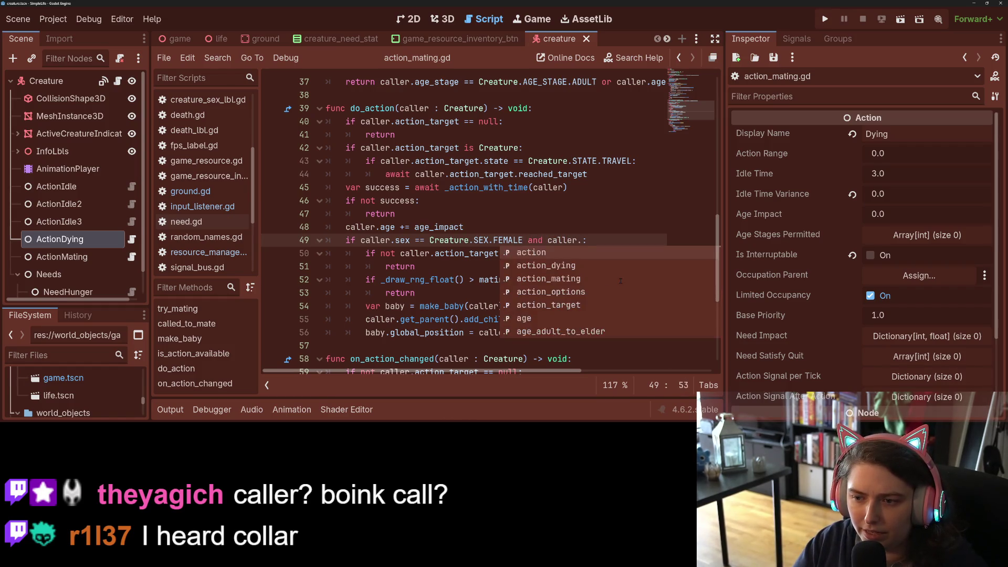
key("Down")
key("Return")
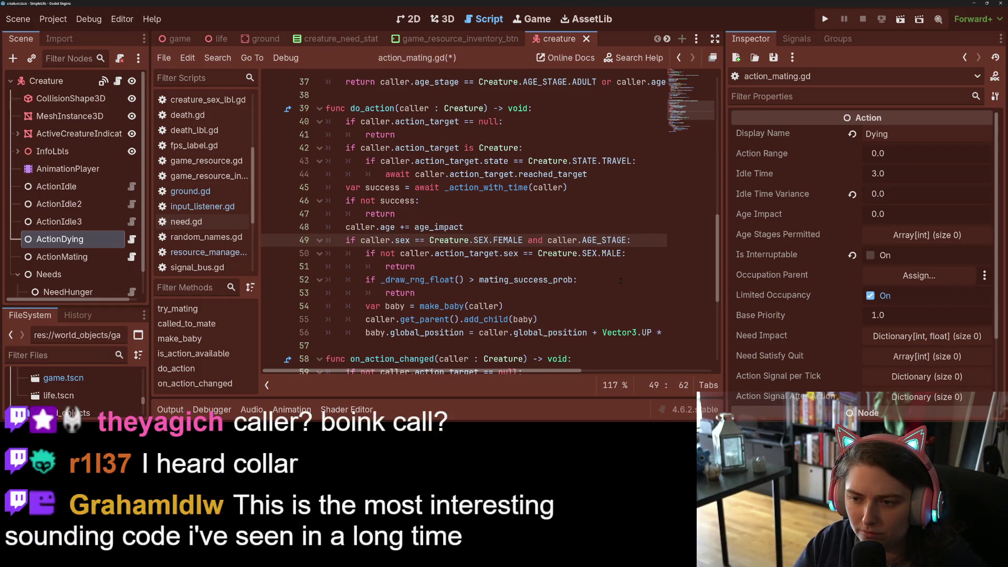
key("BackSpace")
key("BackSpace")
key("BackSpace")
type("ag")
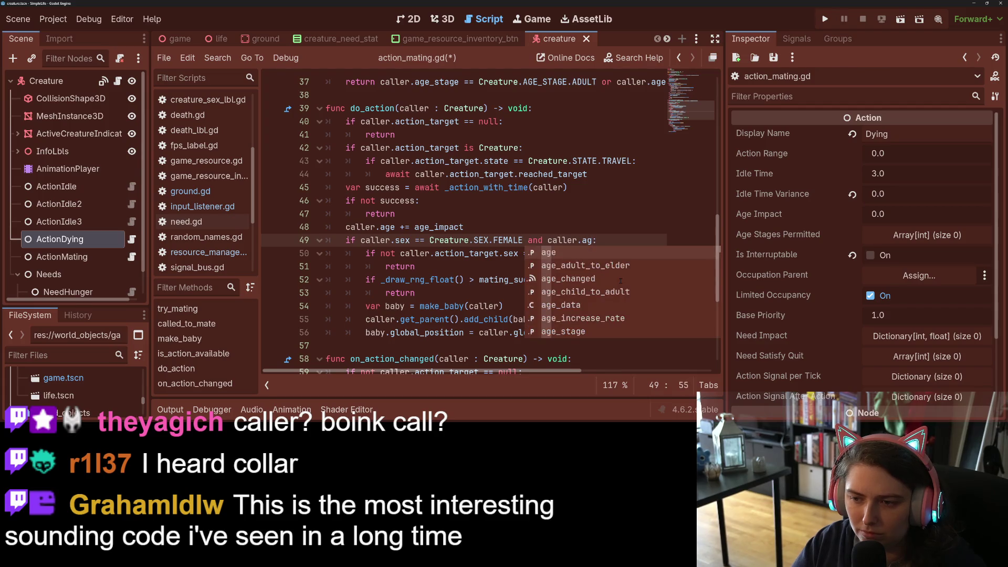
key("Down")
key("Down")
key("Down")
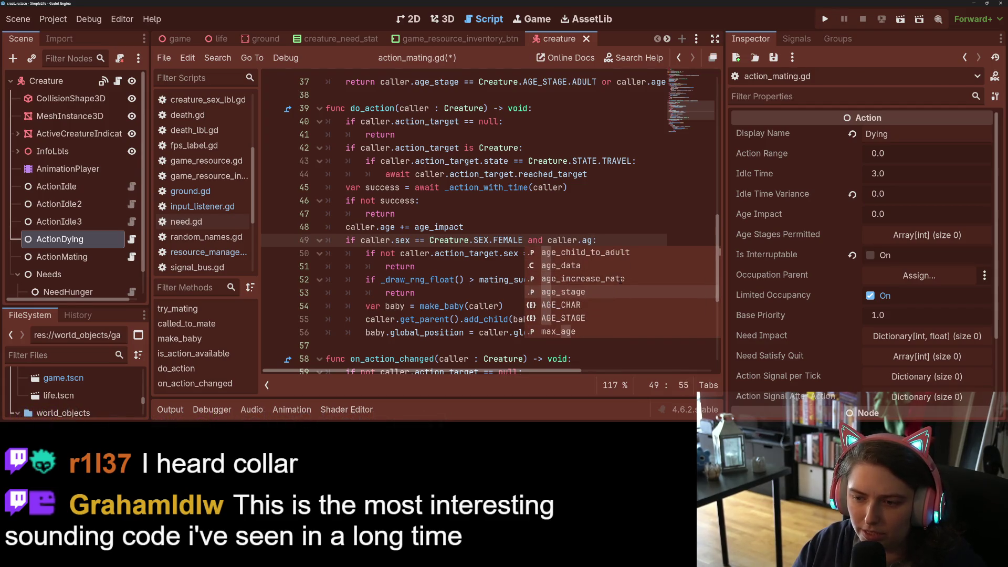
key("Return")
Complete the comparison as '== Creature.AGE_STAGE.ADULT' and save the script
type("== Crea")
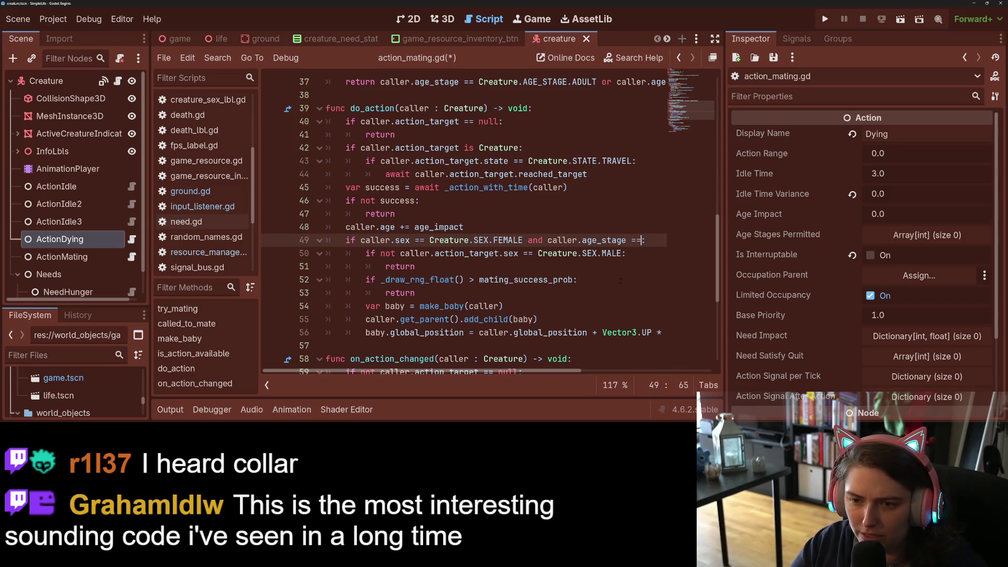
key("Return")
type(".A")
key("Down")
key("Return")
type(".")
key("Return")
key("ctrl+s")
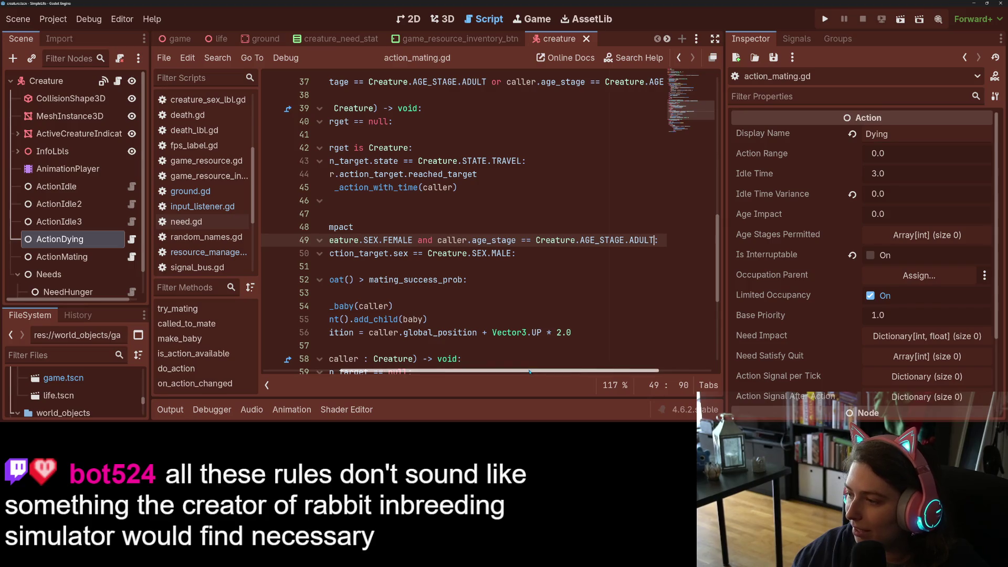
scroll(529, 366, "left", 5)
left_click(423, 294)
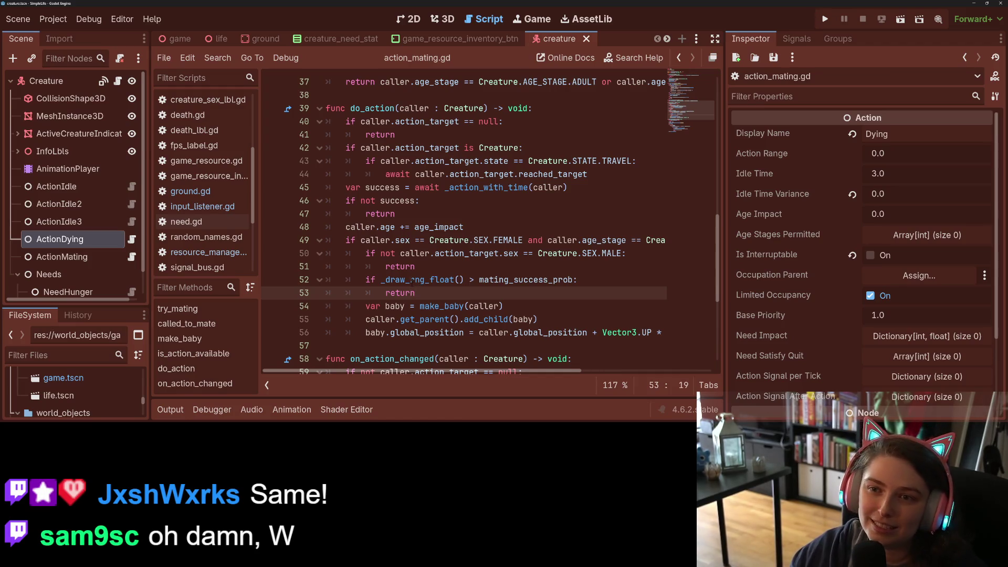
scroll(102, 218, "down", 1)
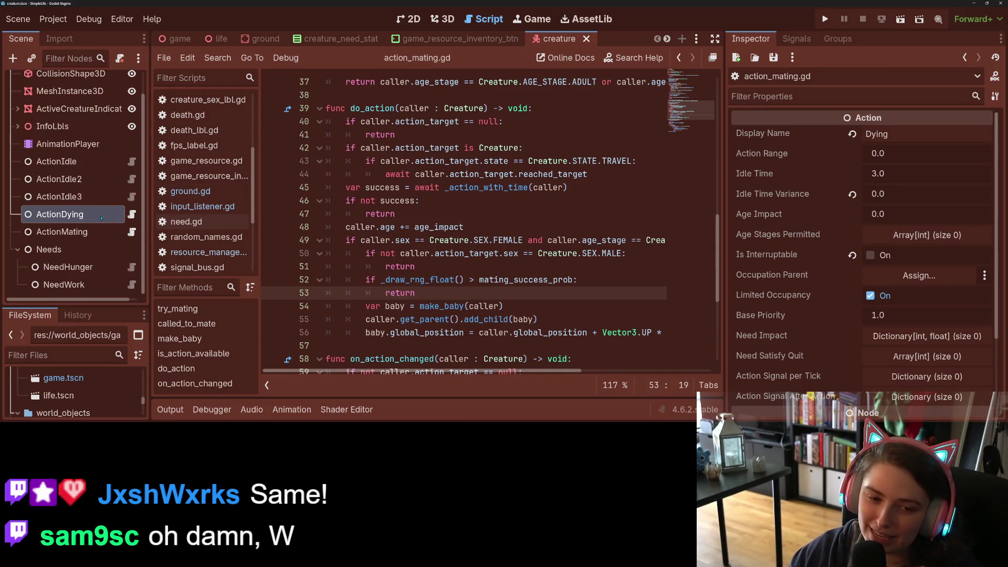
Add a Need child under Needs named NeedMating, set its Key to Sex, and save
left_click(64, 249)
right_click(64, 250)
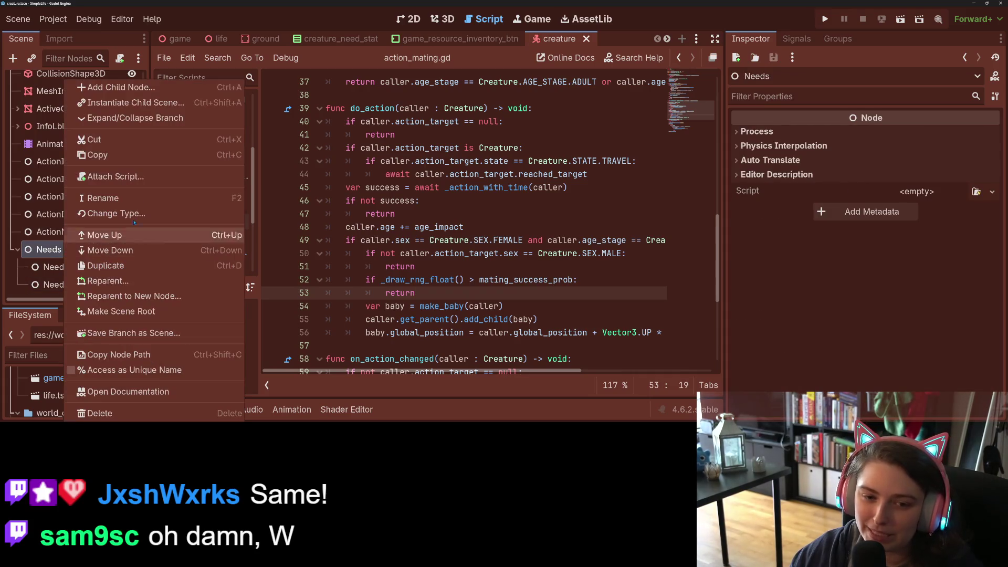
left_click(148, 87)
type("Need")
key("Return")
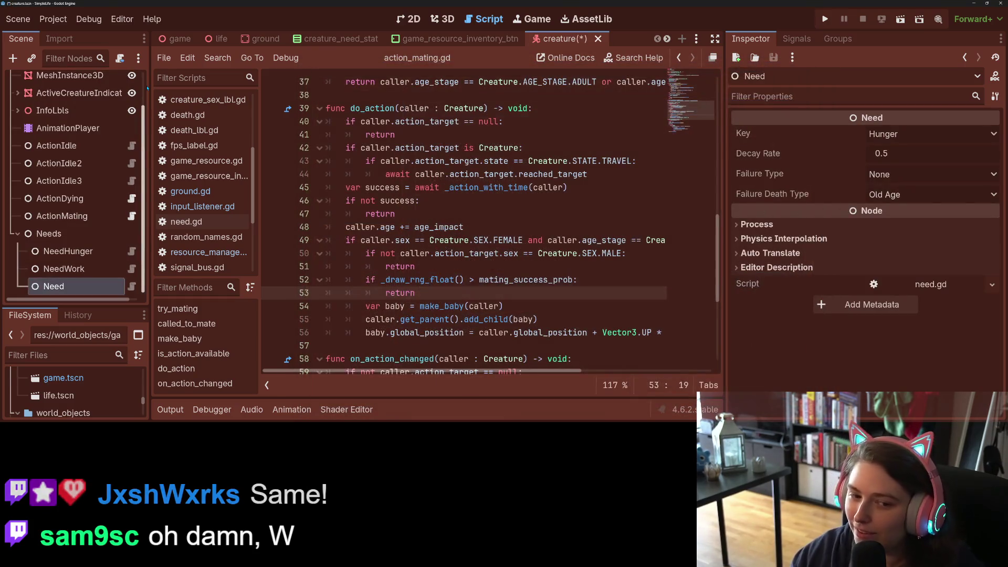
double_click(87, 288)
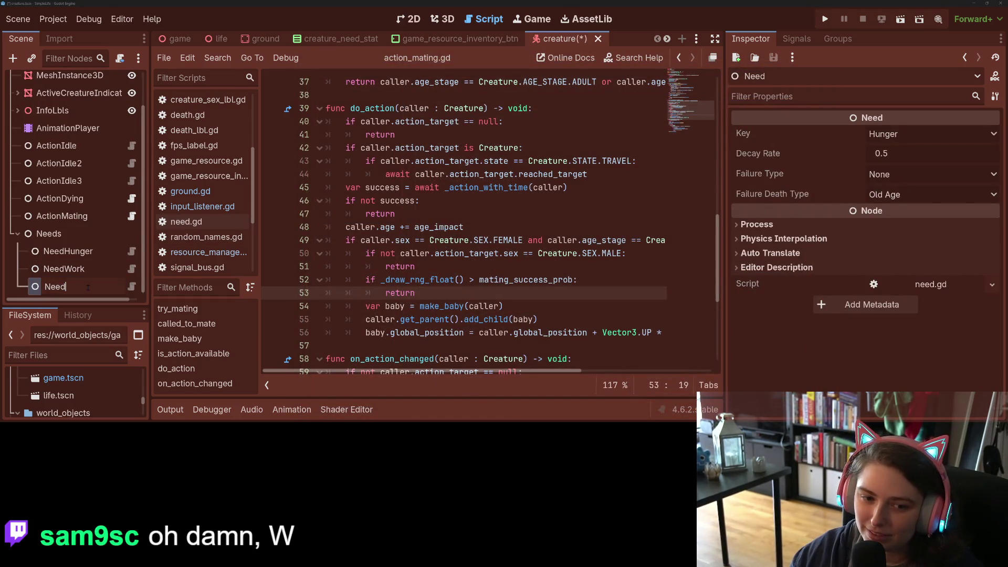
key("Return")
type("Mating")
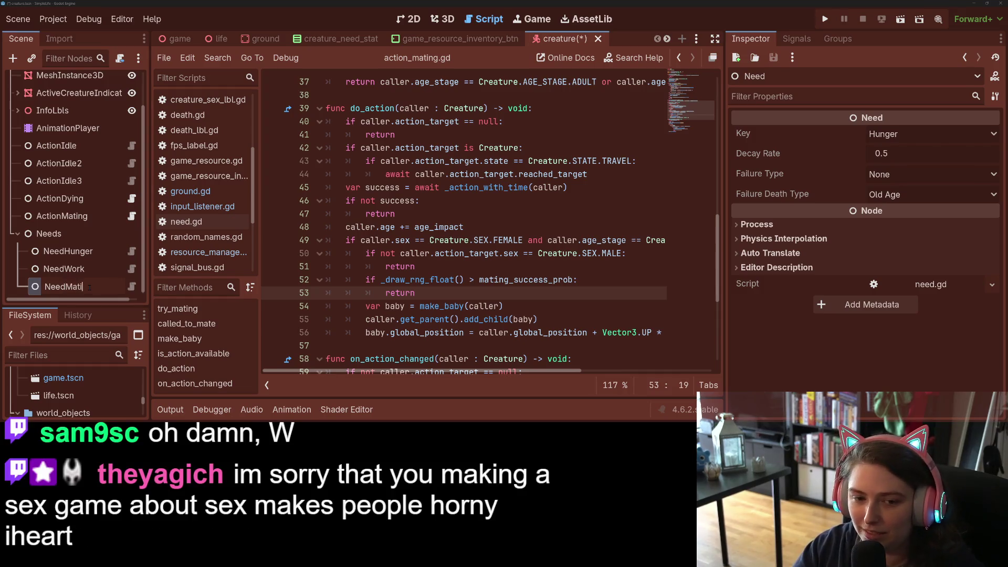
key("Return")
left_click(890, 134)
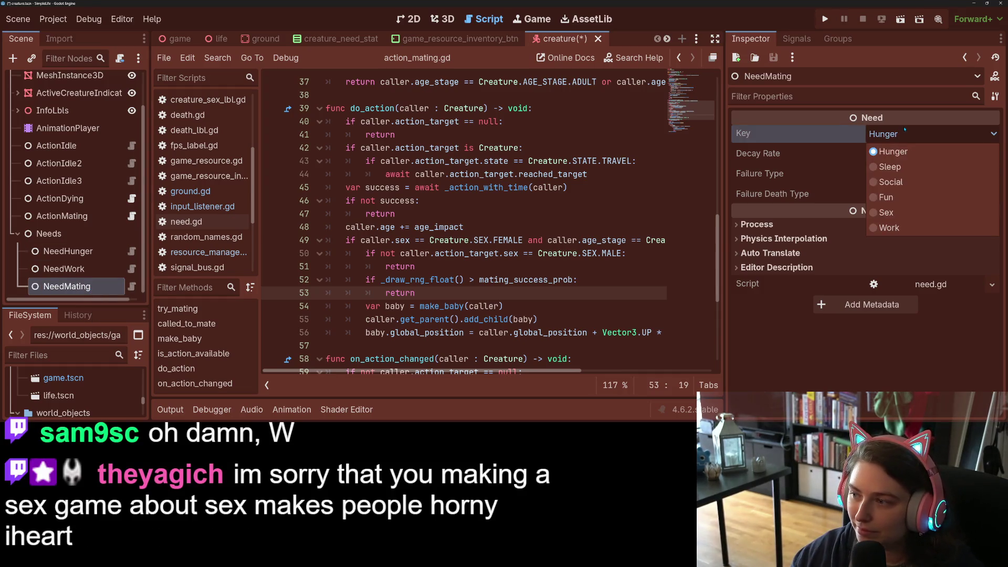
left_click(900, 219)
key("ctrl+s")
Rename the need to NeedSex, save, and keep its Decay Rate at 0.5
right_click(100, 289)
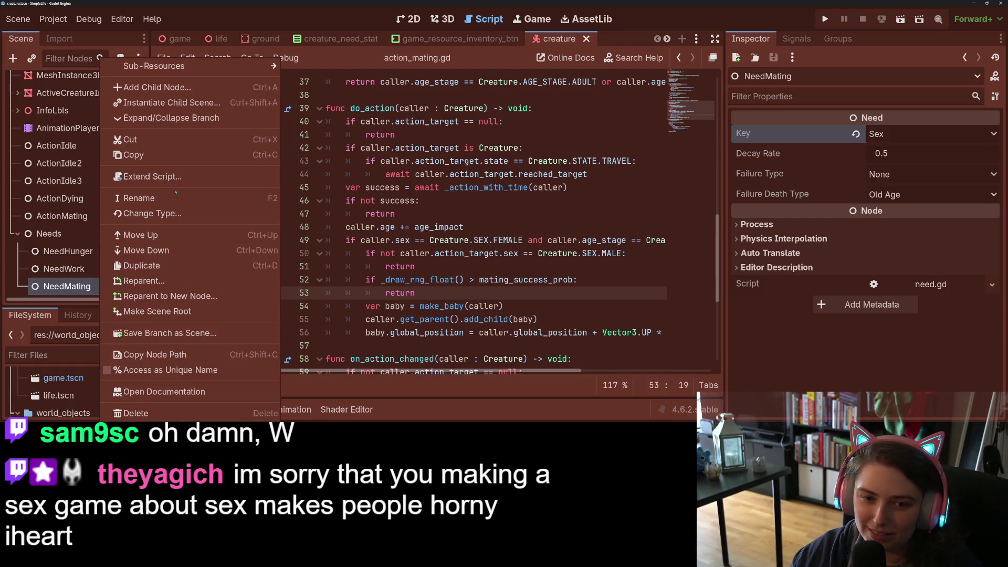
left_click(157, 198)
key("End")
key("BackSpace")
key("BackSpace")
key("BackSpace")
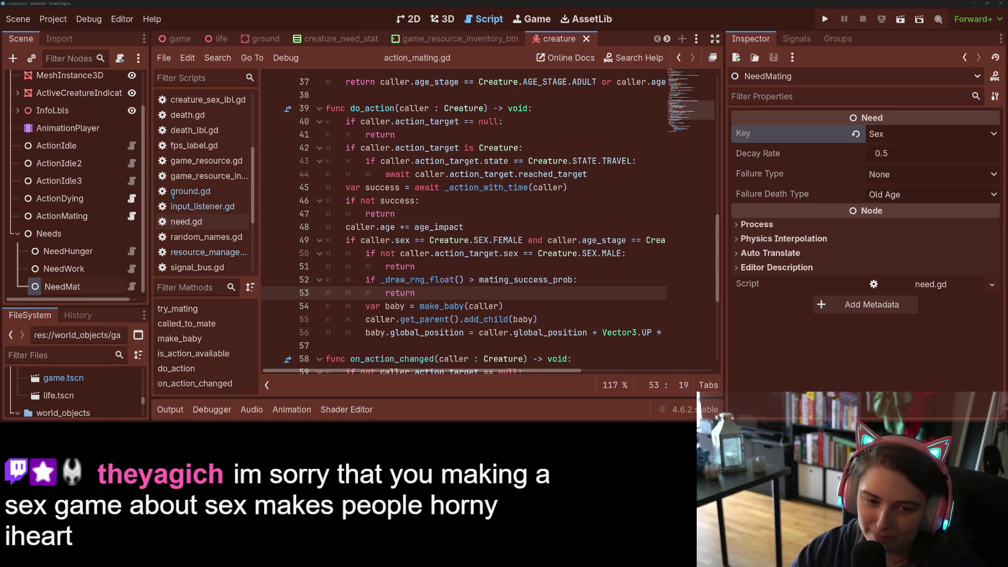
type("Sex")
key("Return")
key("ctrl+s")
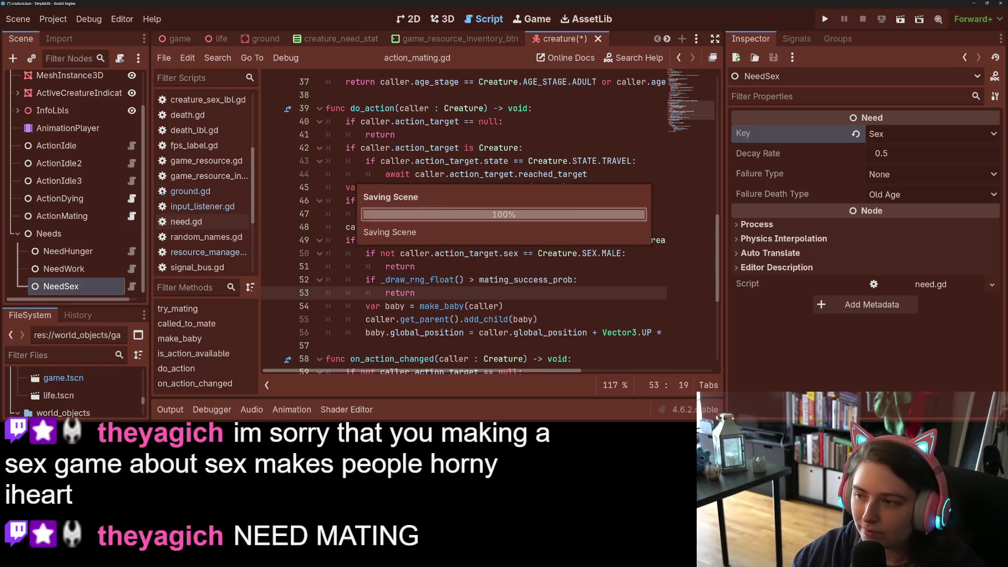
left_click(909, 153)
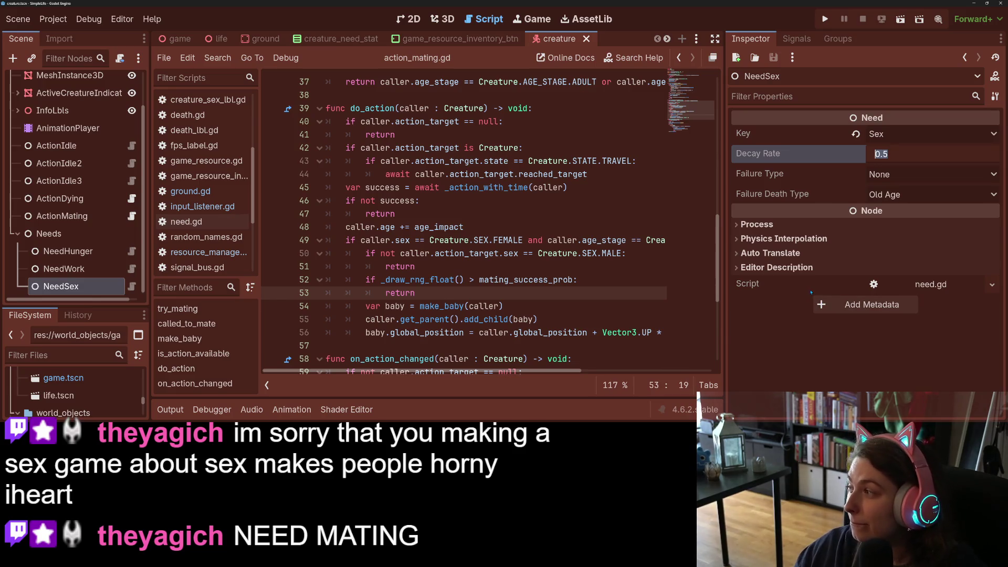
key("Return")
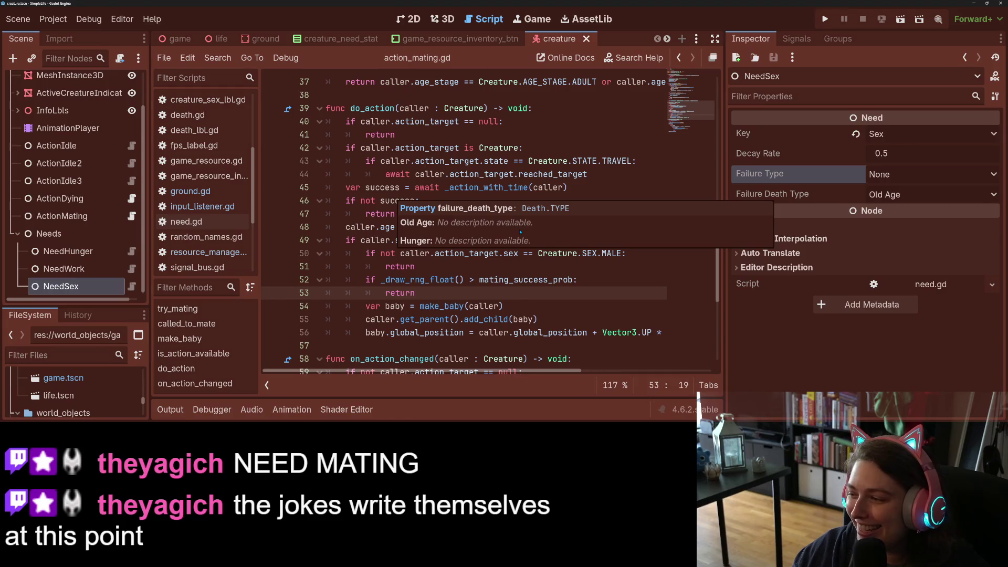
left_click(443, 267)
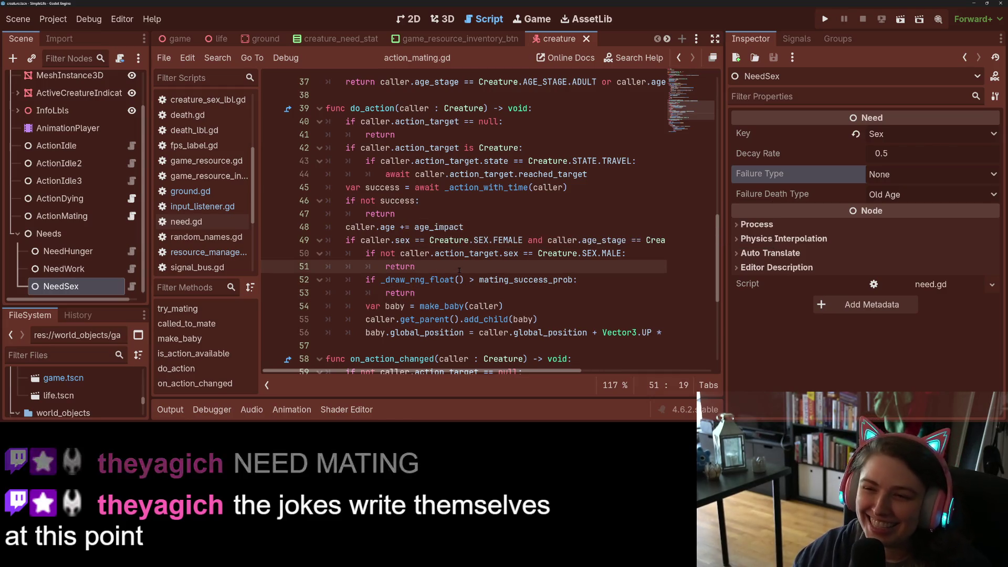
scroll(455, 270, "down", 1, "ctrl")
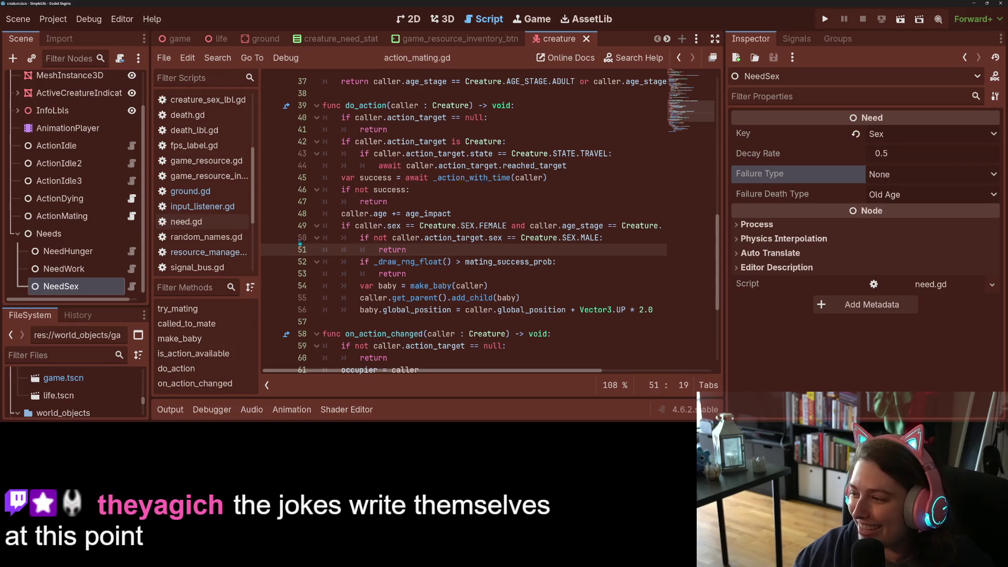
Add a Sex → NeedSex entry to the Creature root's Needs dictionary and save
scroll(91, 252, "up", 2)
left_click(47, 80)
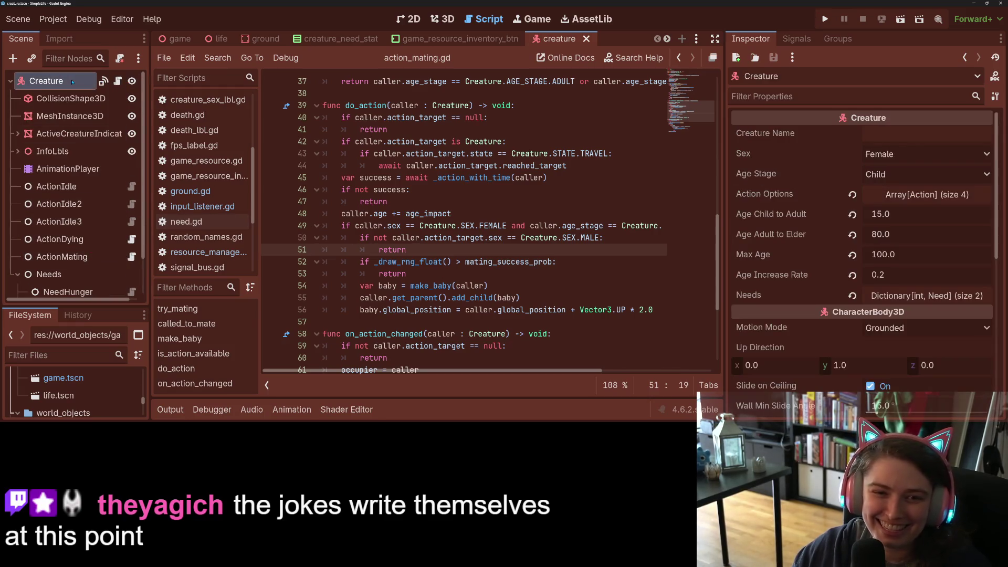
scroll(78, 223, "down", 2)
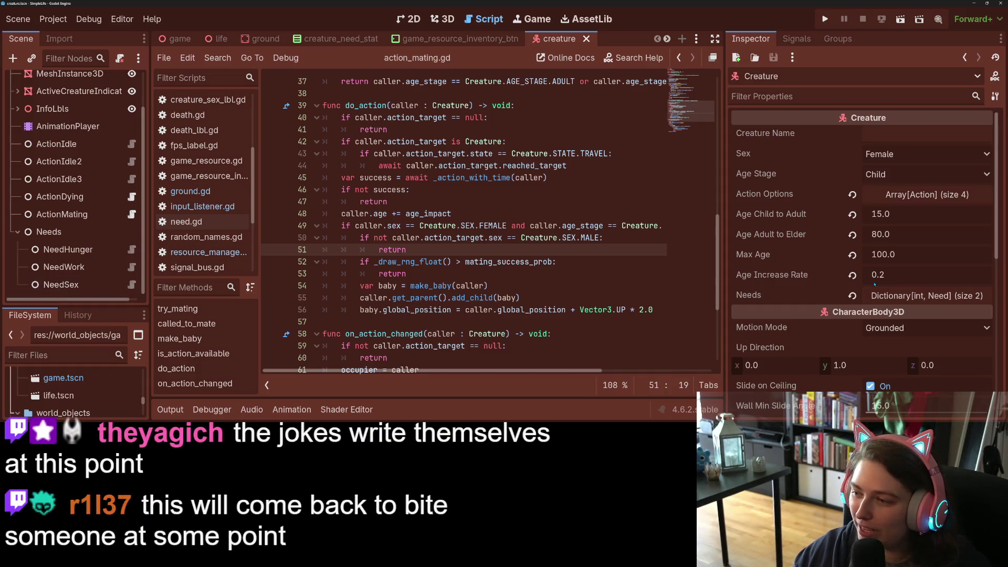
left_click(927, 295)
scroll(813, 316, "down", 2)
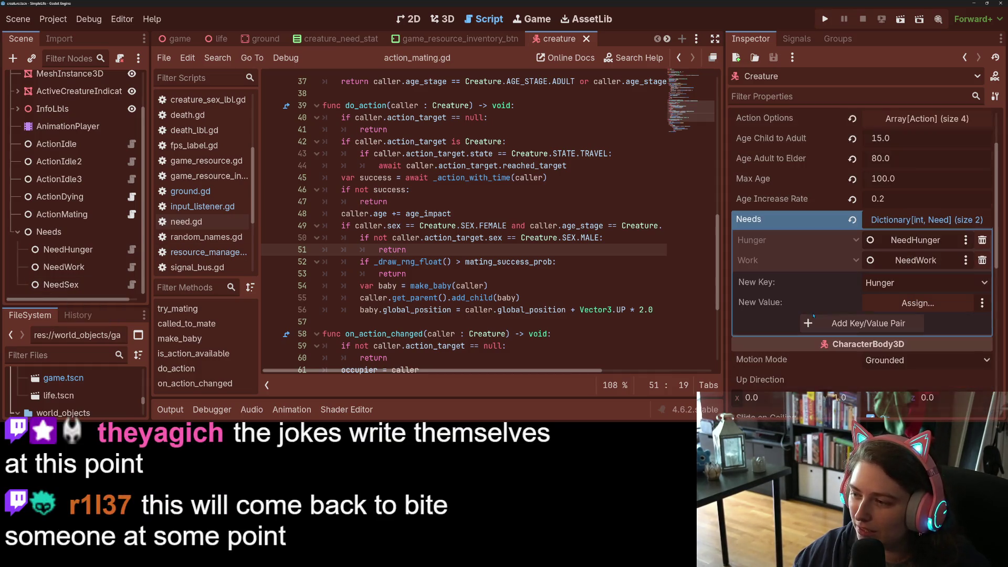
left_click(911, 286)
left_click(893, 348)
mouse_move(58, 284)
left_mouse_down()
mouse_move(210, 268)
mouse_move(867, 323)
mouse_move(919, 304)
left_mouse_up()
left_click(898, 323)
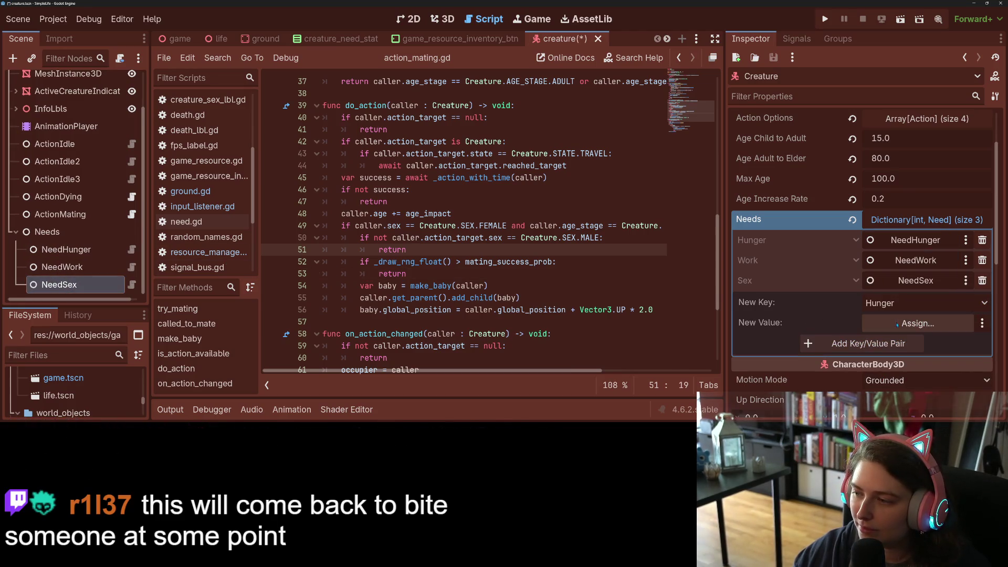
key("ctrl+s")
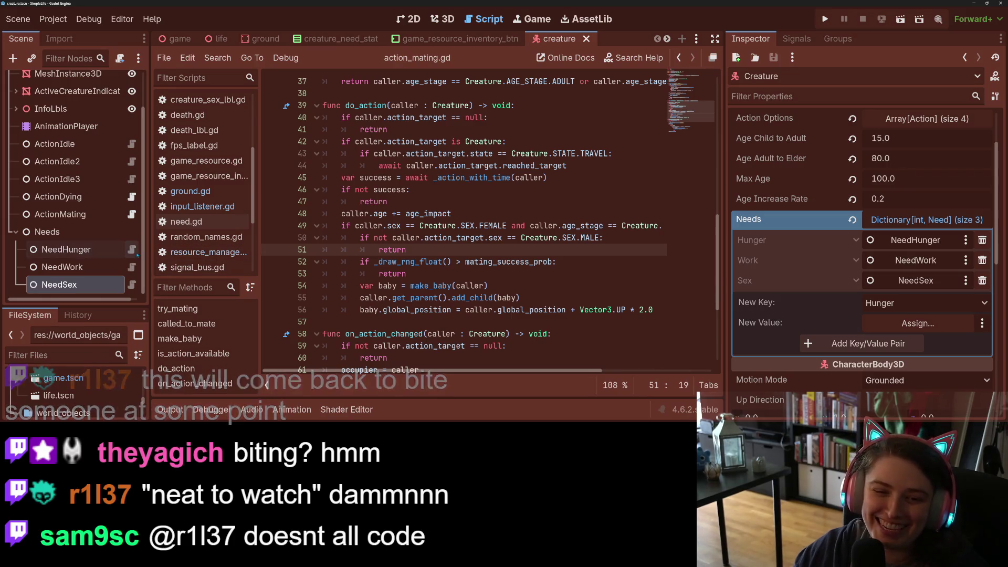
Review need.gd's Creature check, then reset the Creature's Needs dictionary to empty and save
left_click(131, 249)
scroll(468, 261, "down", 5)
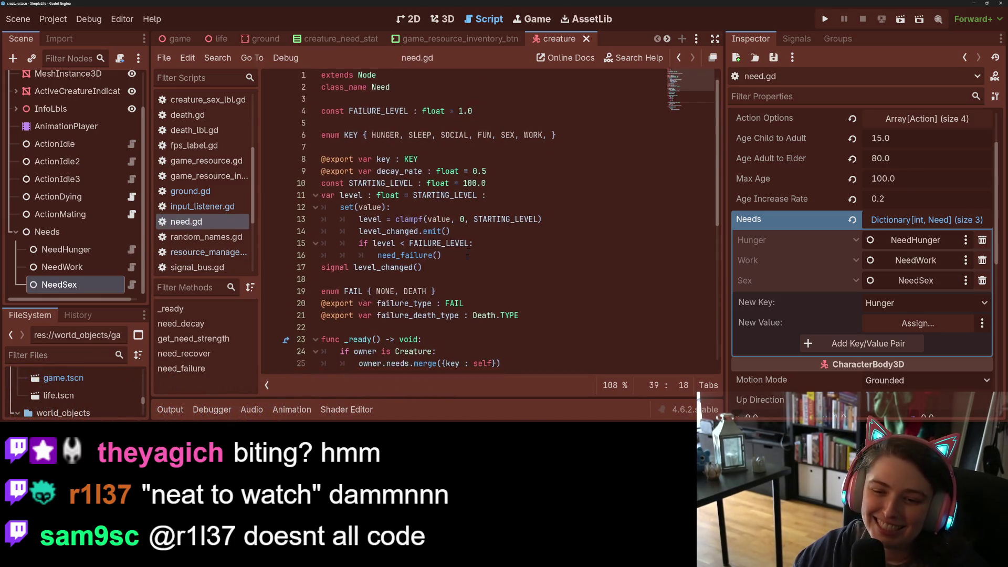
scroll(464, 254, "down", 2)
double_click(401, 142)
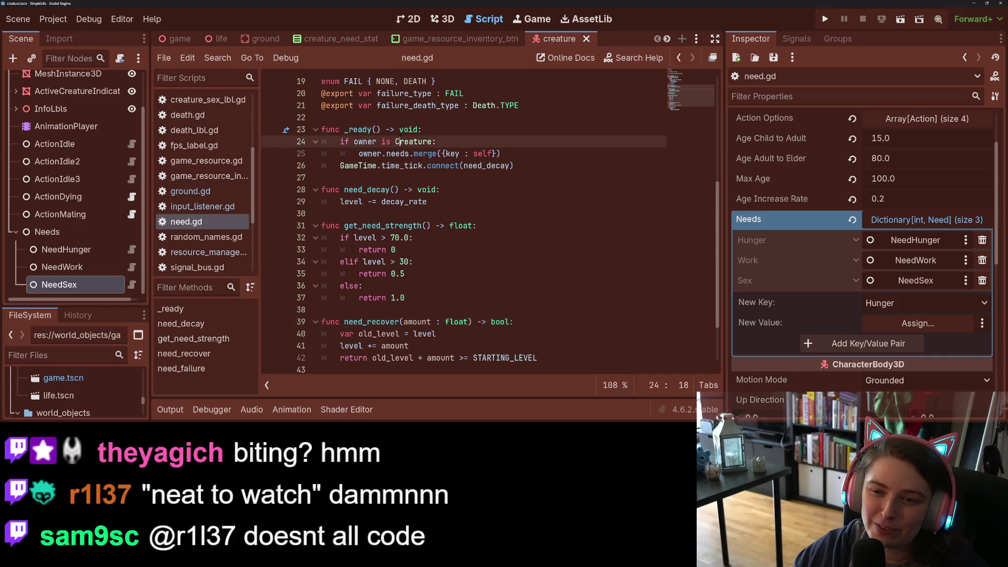
left_click(450, 153)
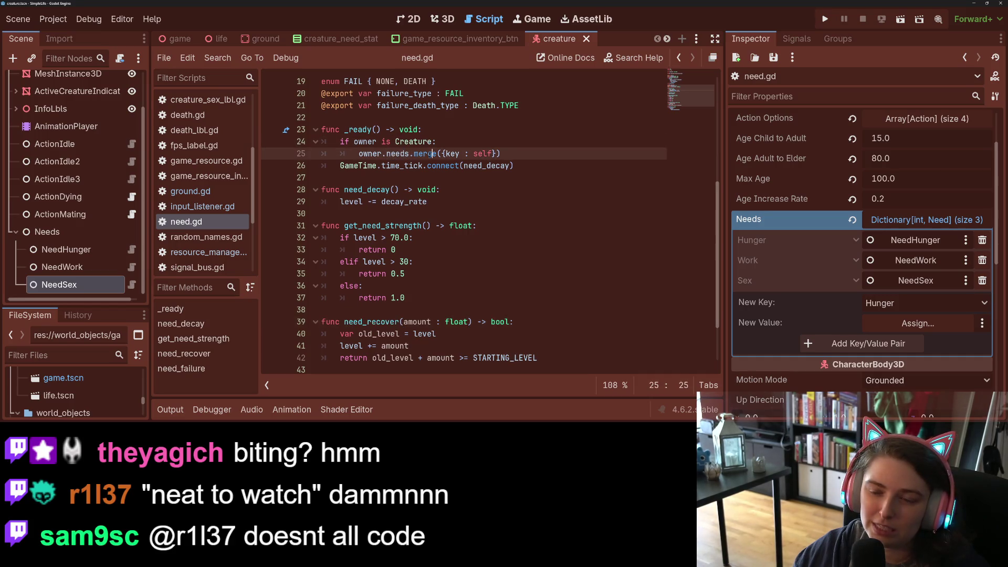
double_click(482, 153)
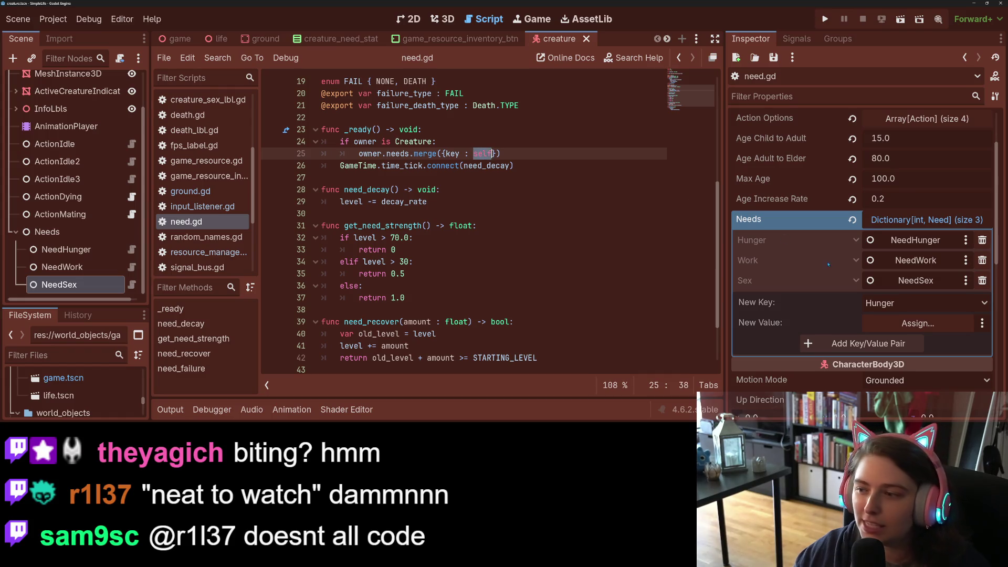
left_click(853, 221)
left_click(559, 200)
key("ctrl+s")
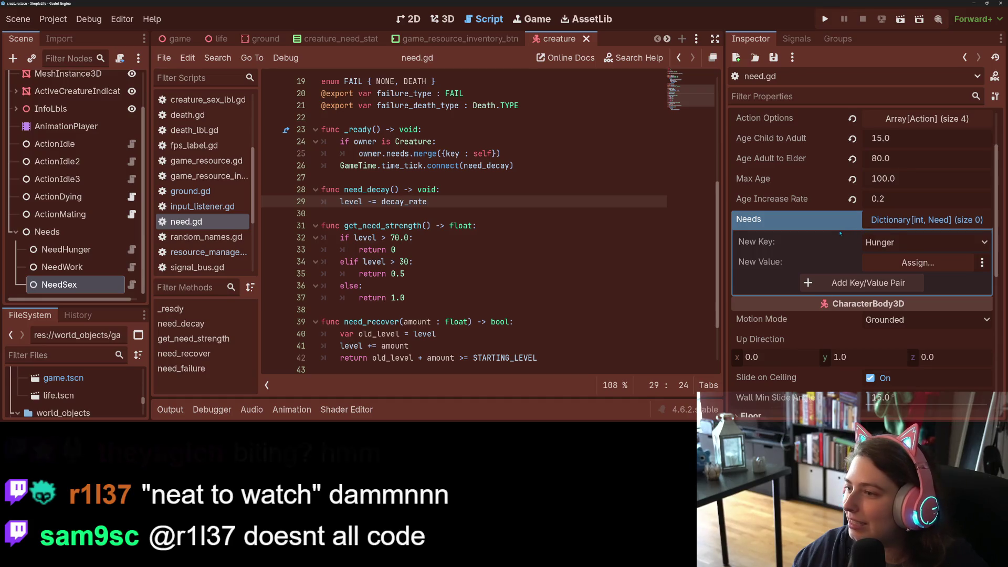
left_click(878, 221)
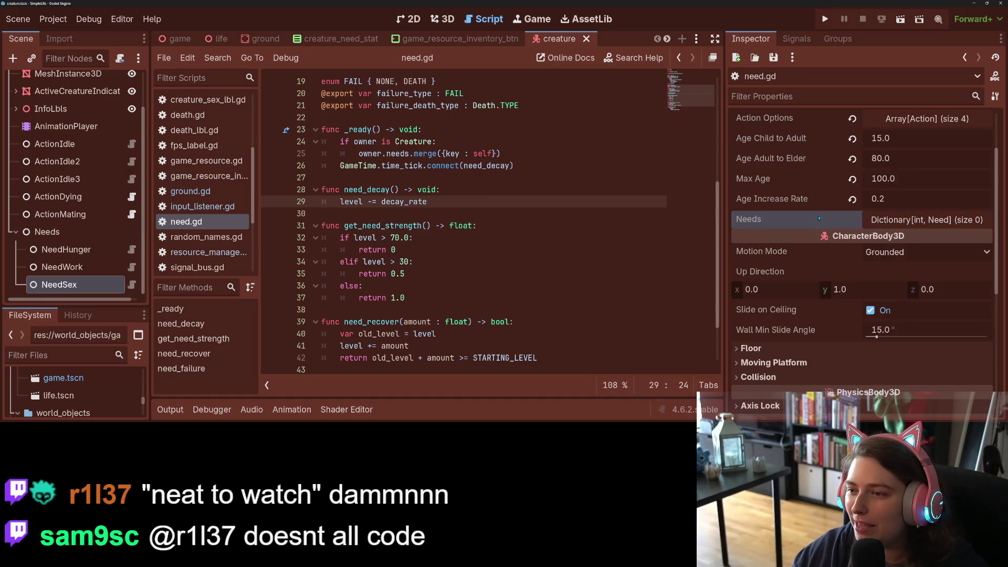
key("Up")
key("Up")
key("Up")
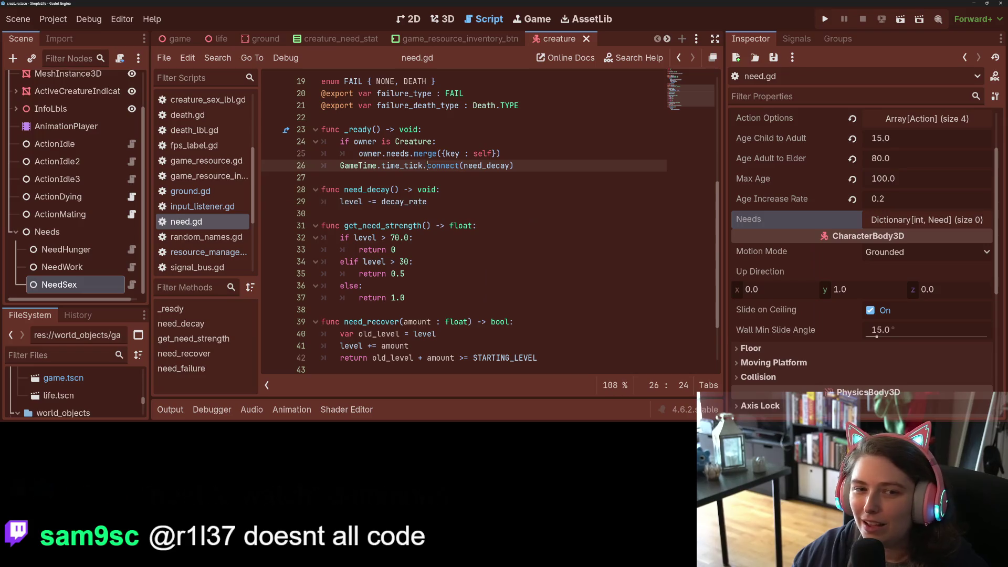
scroll(112, 162, "up", 3)
left_click(118, 81)
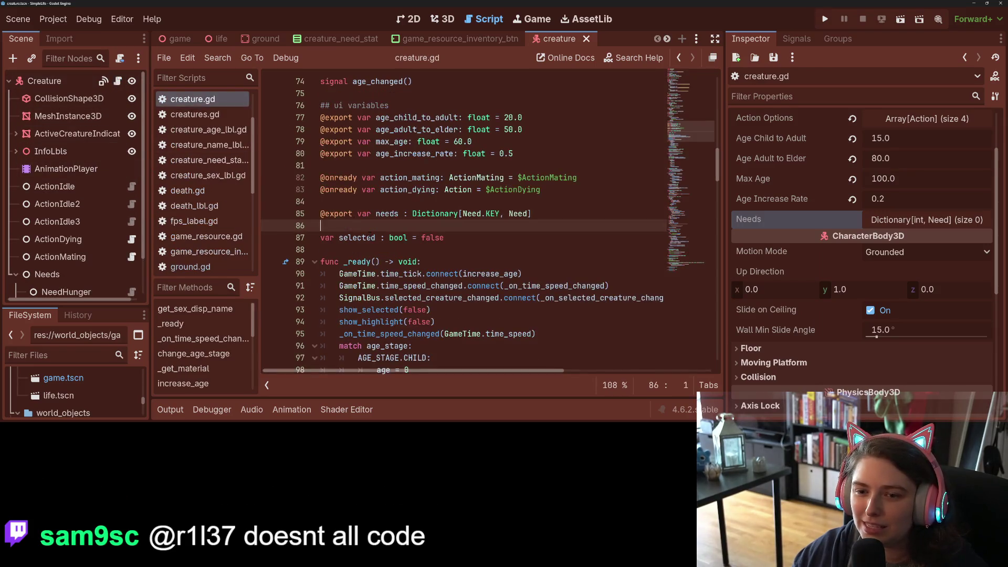
left_click_drag(375, 213, 322, 214)
key("BackSpace")
key("ctrl+s")
left_click(436, 214)
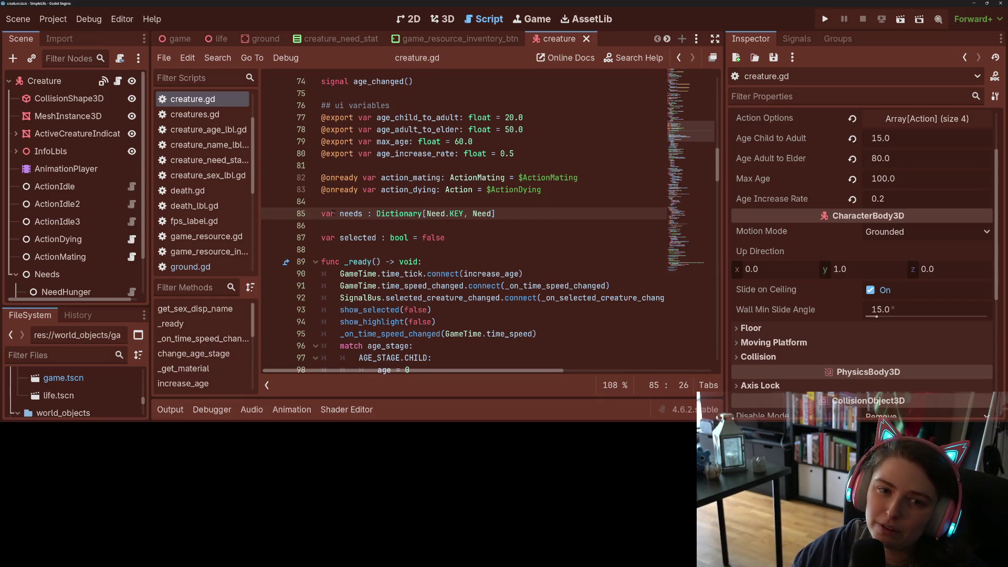
scroll(74, 252, "down", 2)
Add a Sex: 10 entry to ActionMating's Need Impact, next to Hunger -5
left_click(73, 214)
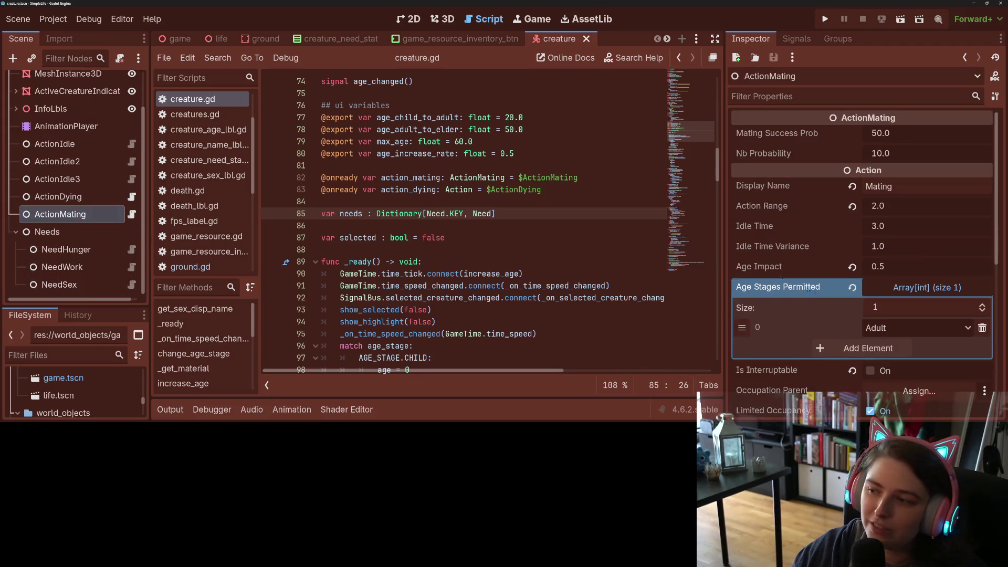
scroll(786, 312, "down", 2)
scroll(799, 301, "down", 3)
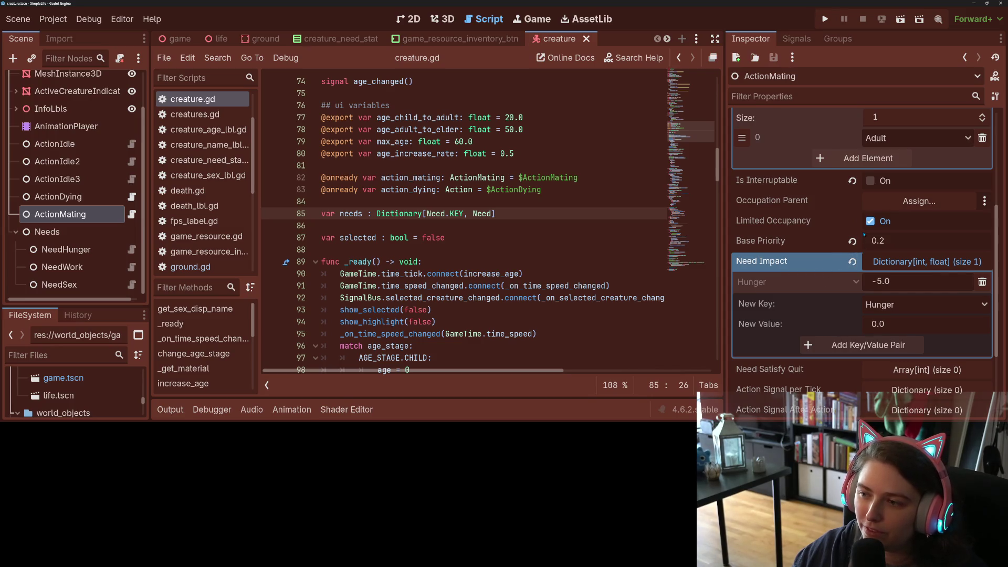
scroll(812, 262, "down", 3)
scroll(812, 267, "up", 1)
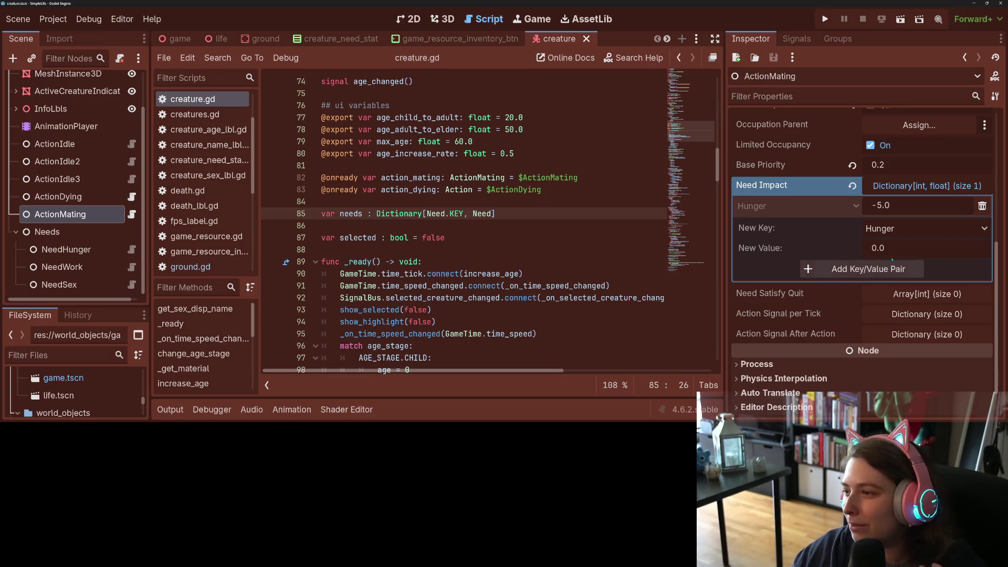
left_click(924, 229)
left_click(899, 310)
left_click(899, 247)
type("10")
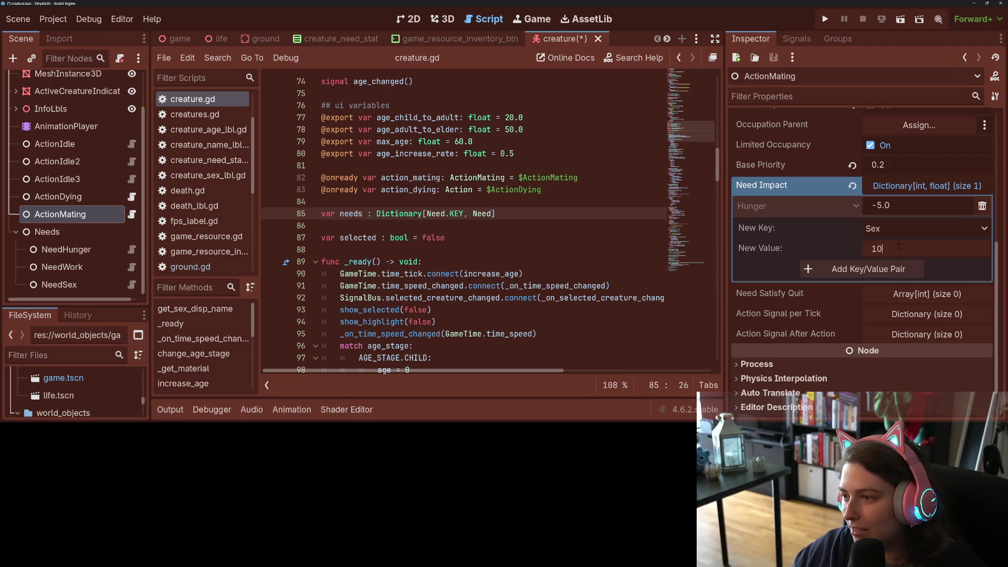
left_click(869, 269)
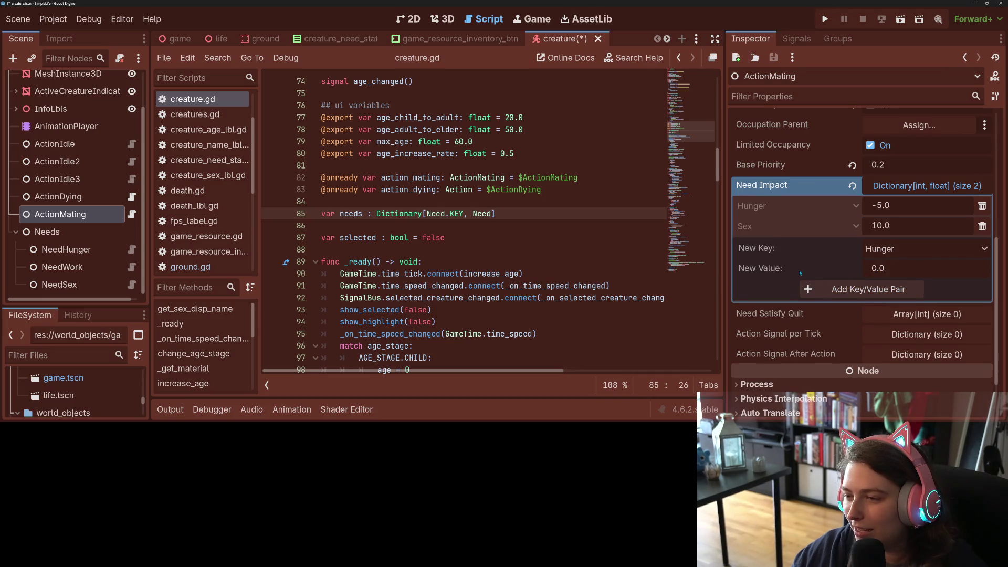
Add Elder as a second permitted age stage after Adult, and save
scroll(835, 291, "down", 1)
scroll(835, 290, "up", 5)
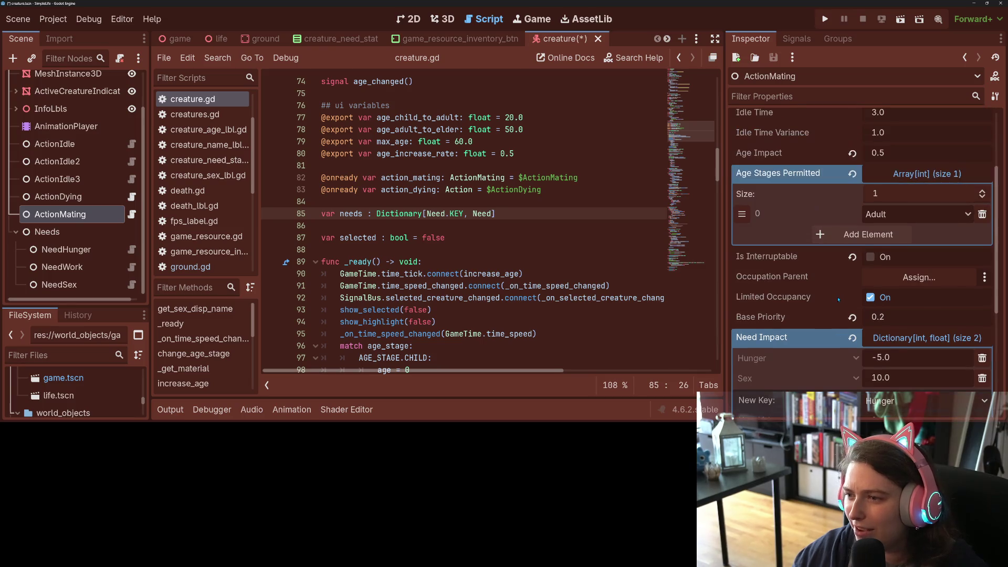
scroll(838, 299, "up", 2)
scroll(841, 299, "up", 1)
left_click(922, 328)
left_click(893, 362)
left_click(911, 349)
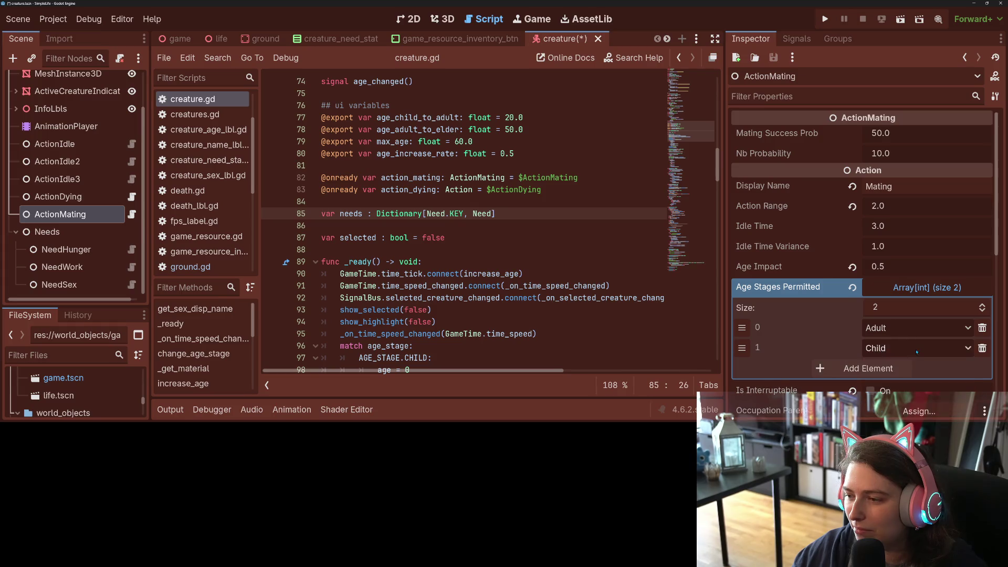
left_click(917, 352)
left_click(904, 403)
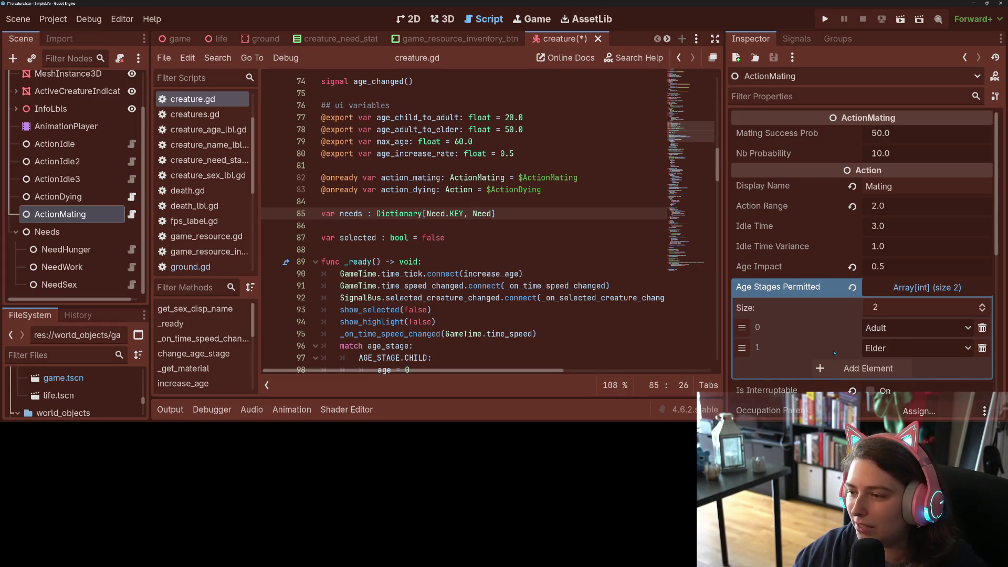
key("ctrl+s")
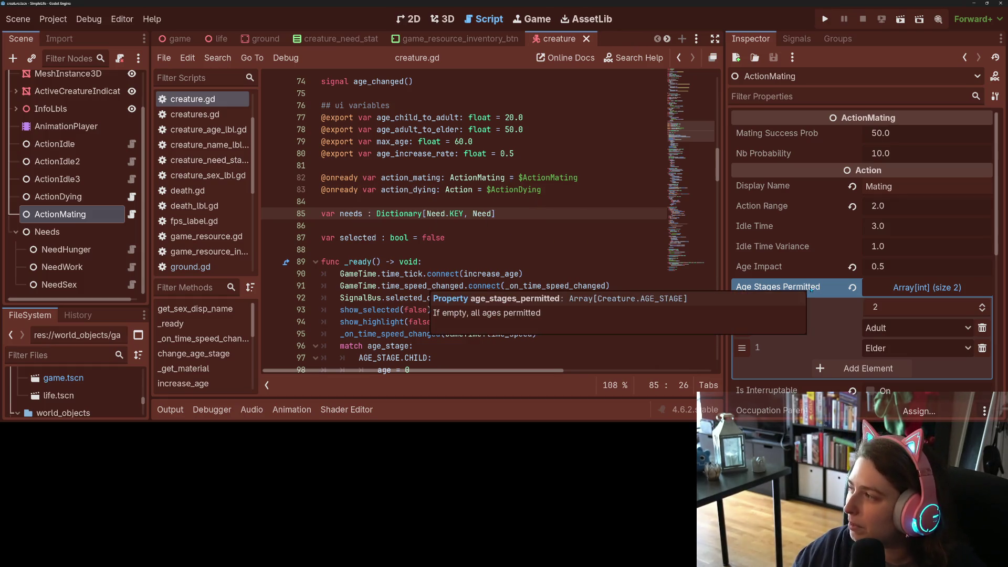
Reset Age Impact to its default 0, save, and collapse the expanded properties
left_click(852, 267)
key("ctrl+s")
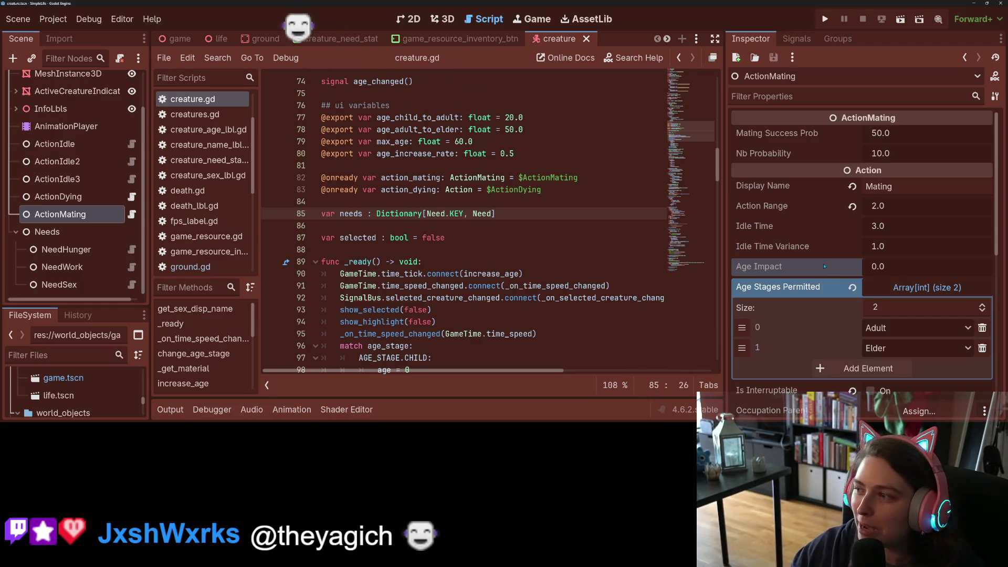
key("ctrl+s")
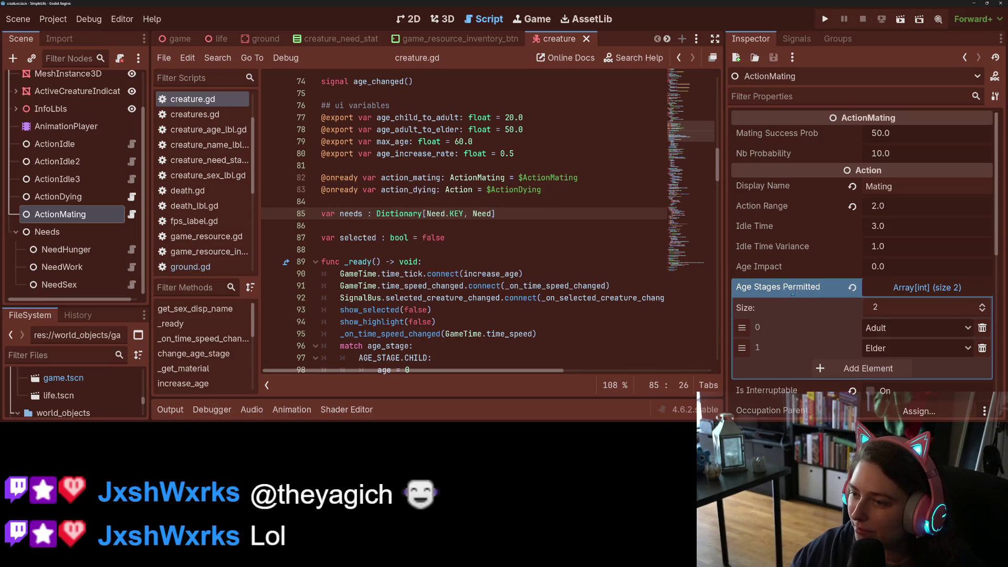
scroll(792, 295, "down", 3)
scroll(820, 297, "down", 3)
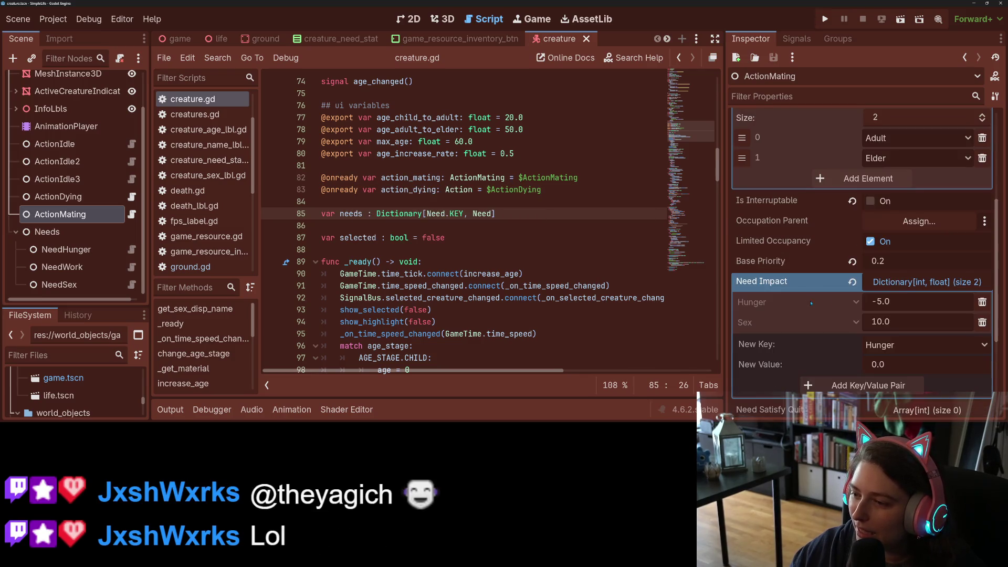
left_click(893, 281)
scroll(865, 305, "up", 4)
left_click(928, 211)
scroll(830, 281, "up", 2)
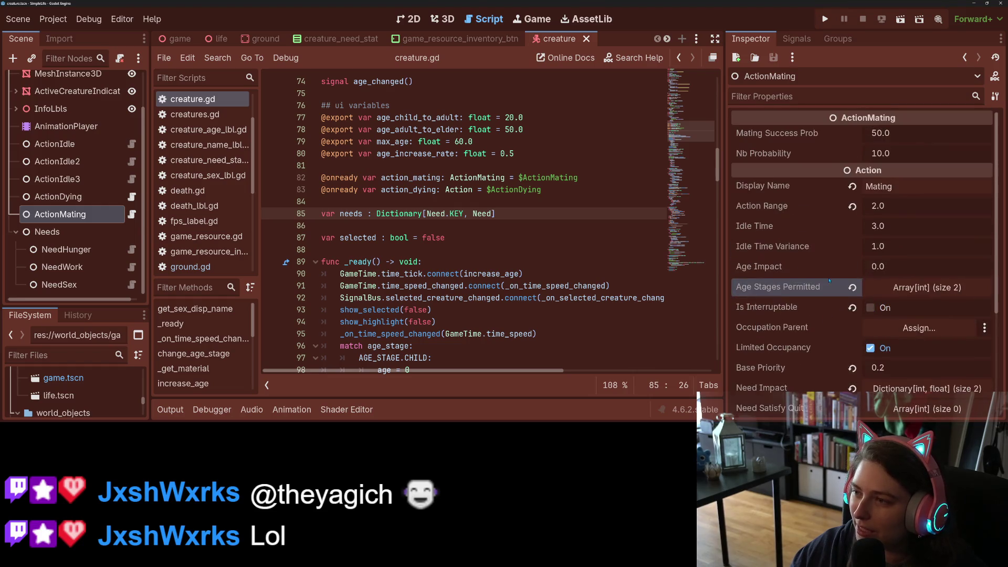
Set the mating success probability to 75 and save
left_click(914, 133)
type("75")
key("Return")
key("ctrl+s")
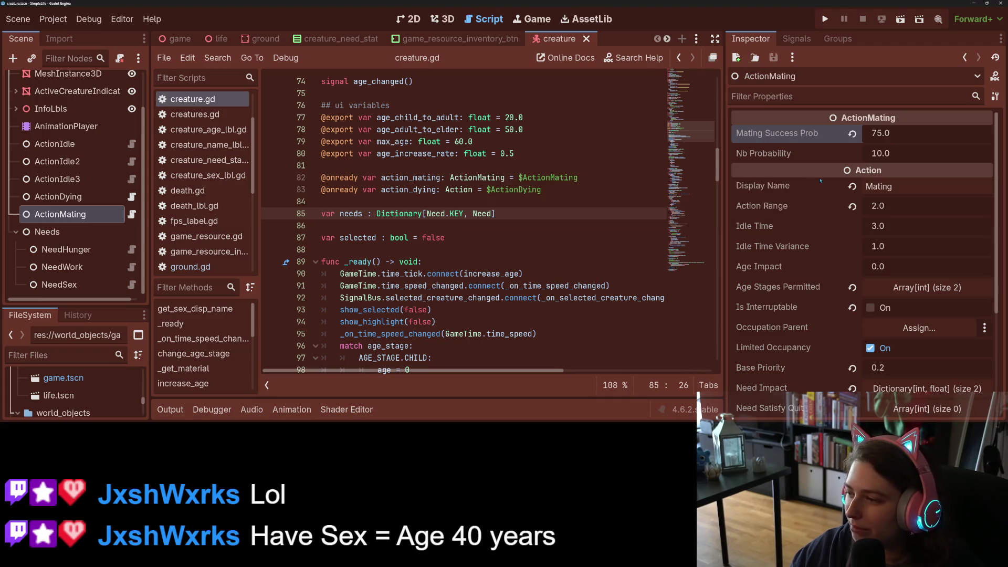
Review the connect call and _ready function in action_mating.gd
left_click(486, 286)
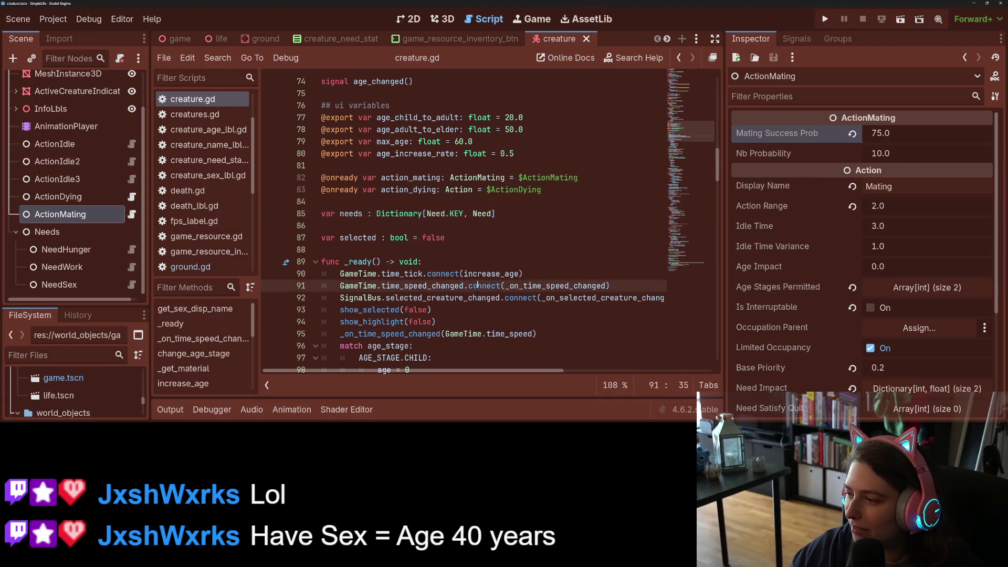
left_click(438, 177)
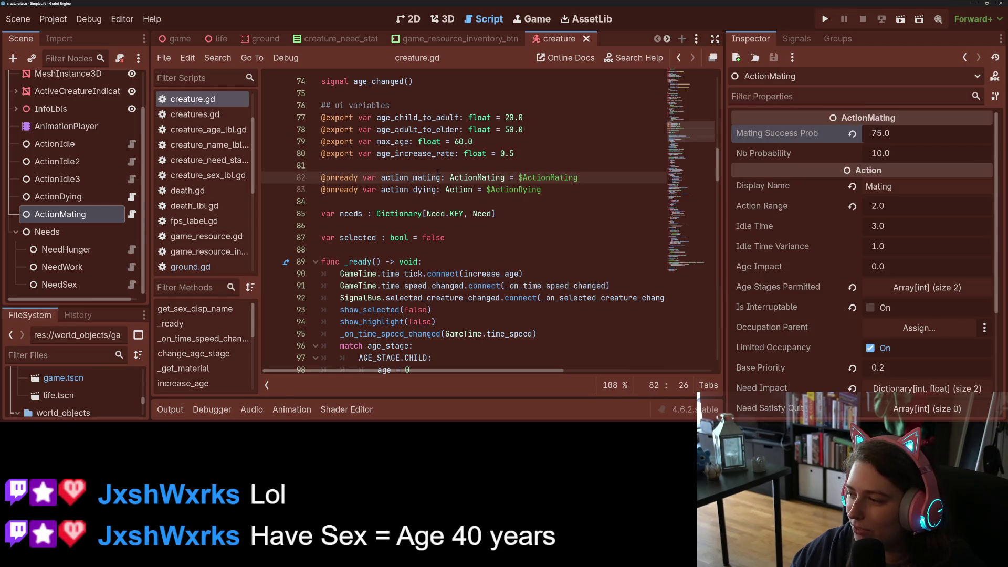
left_click(605, 238)
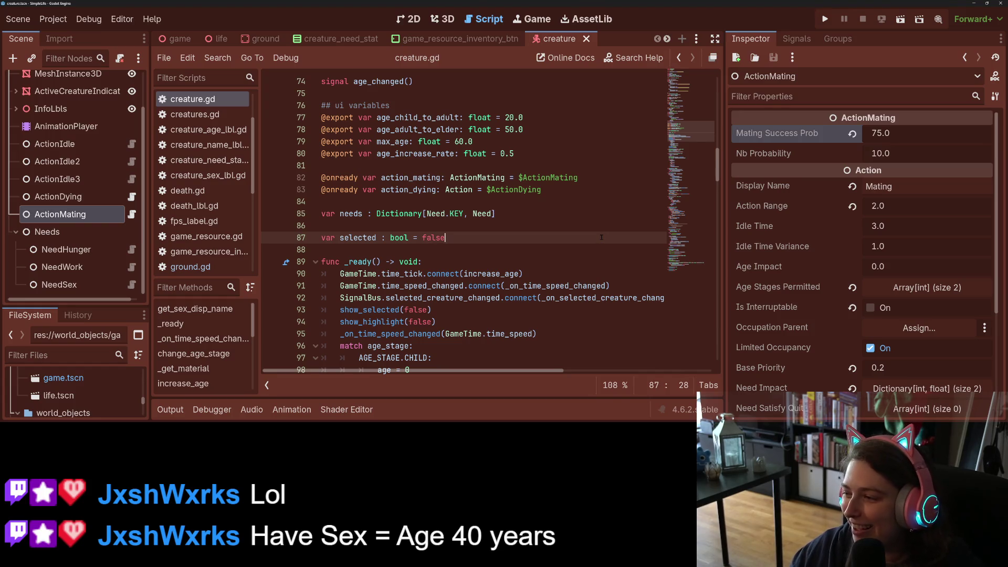
left_click(528, 280)
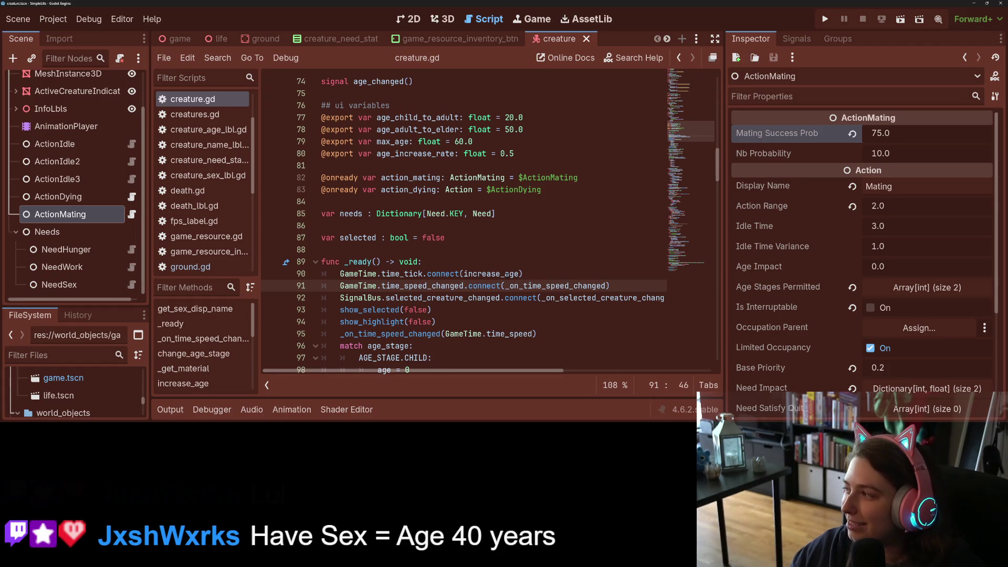
left_click(462, 257)
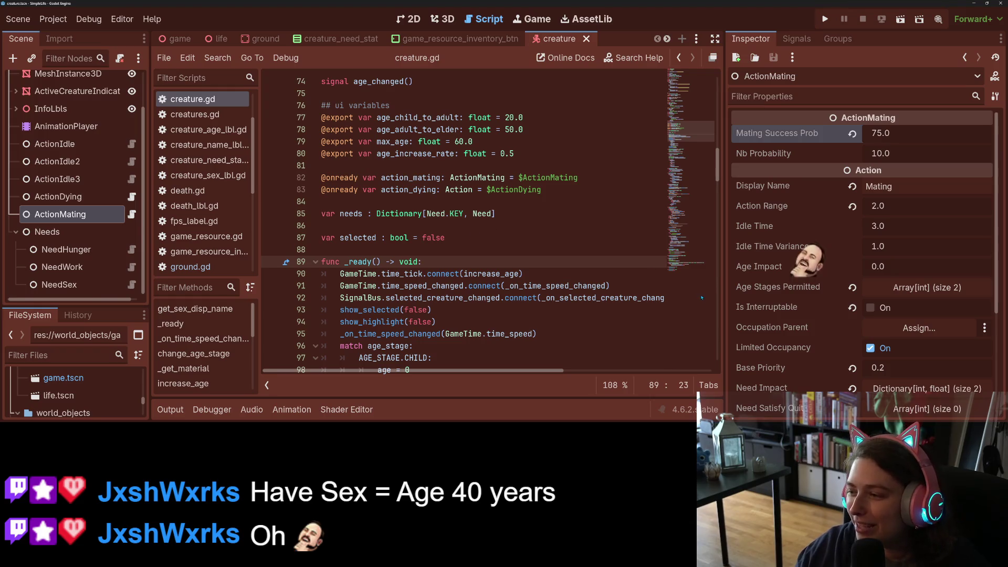
scroll(898, 215, "down", 5)
Check the Need Impact entries, then bring up the action.gd script
left_click(891, 234)
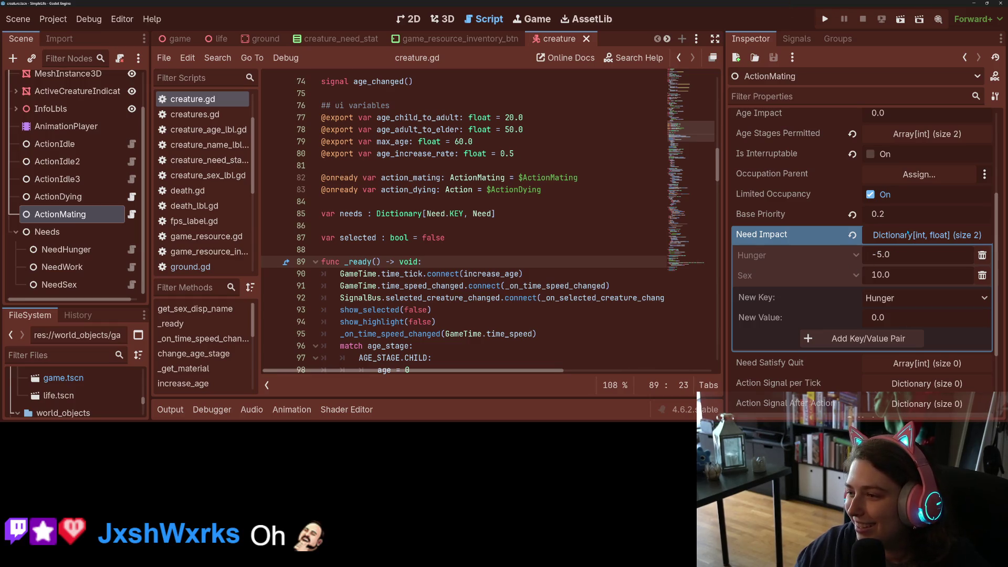
left_click(908, 234)
scroll(784, 311, "up", 2)
scroll(785, 309, "up", 1)
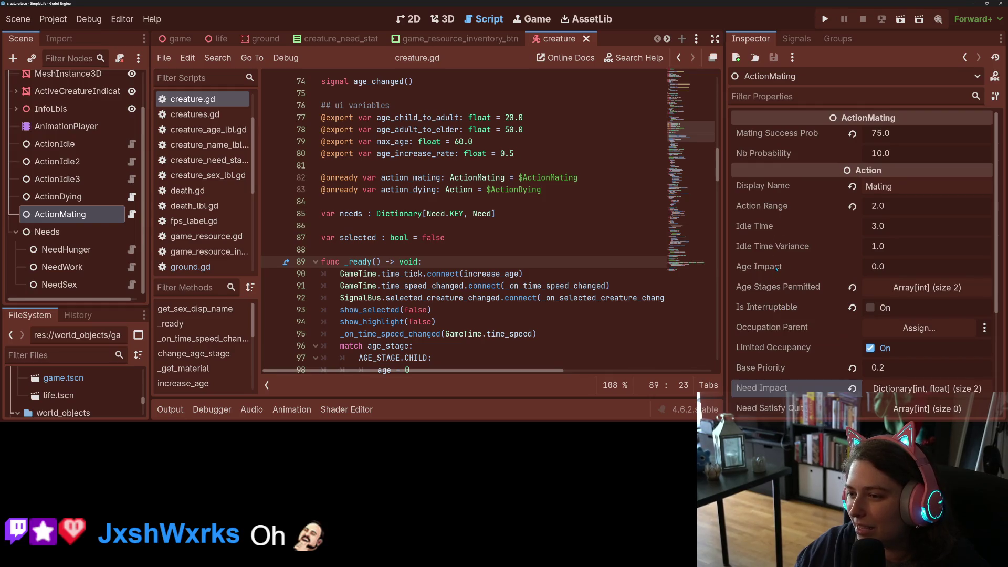
mouse_move(777, 268)
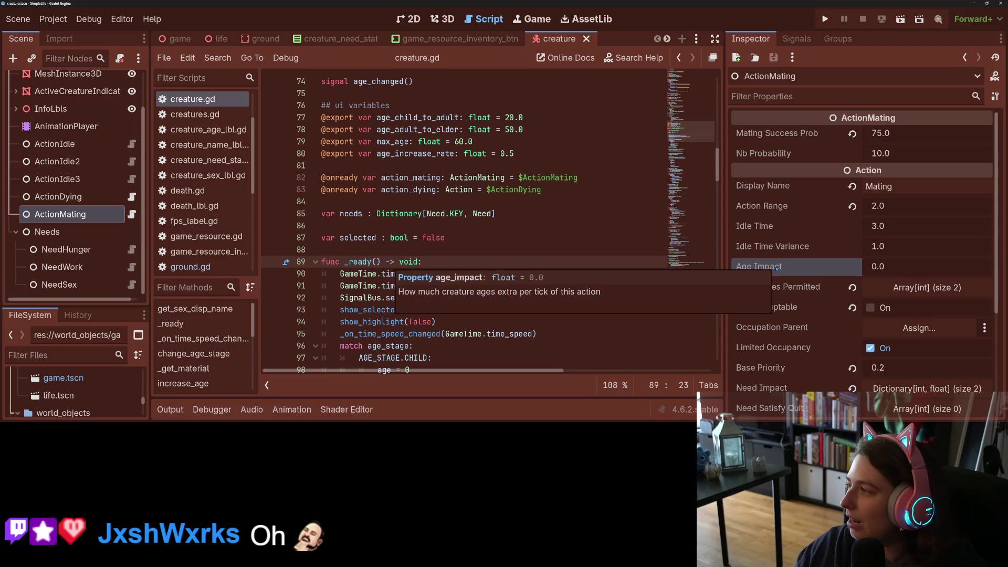
scroll(422, 292, "down", 6)
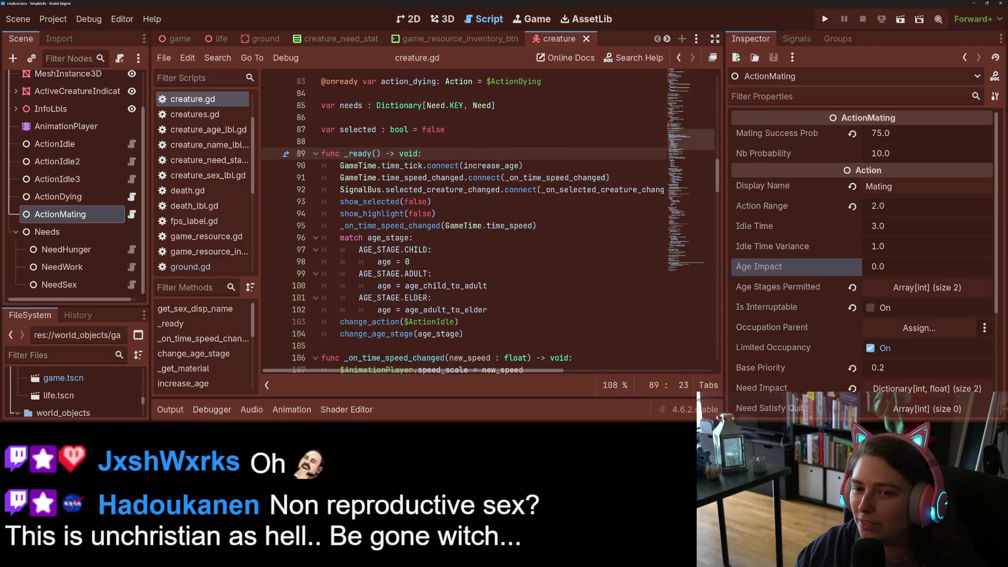
scroll(422, 292, "down", 2)
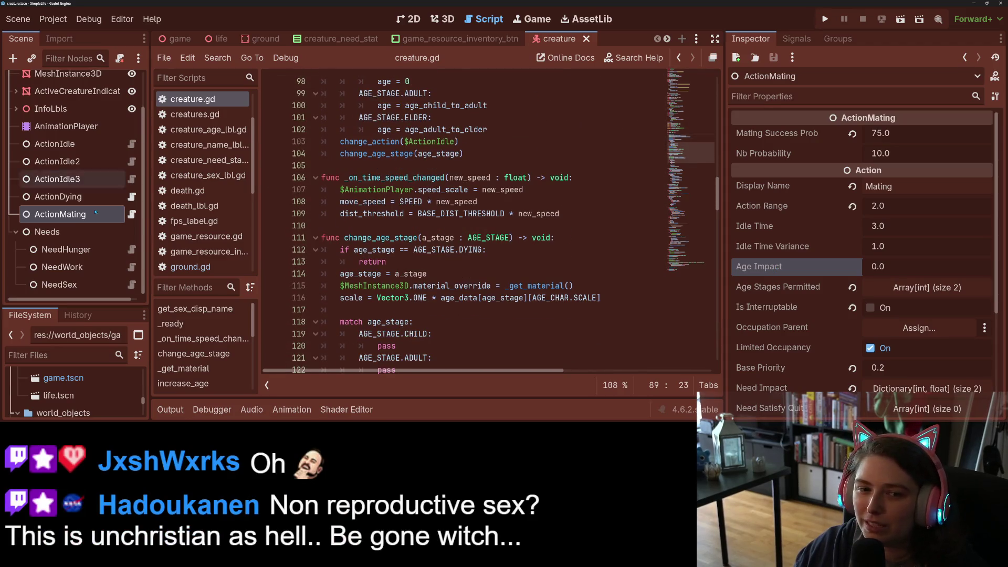
left_click(132, 144)
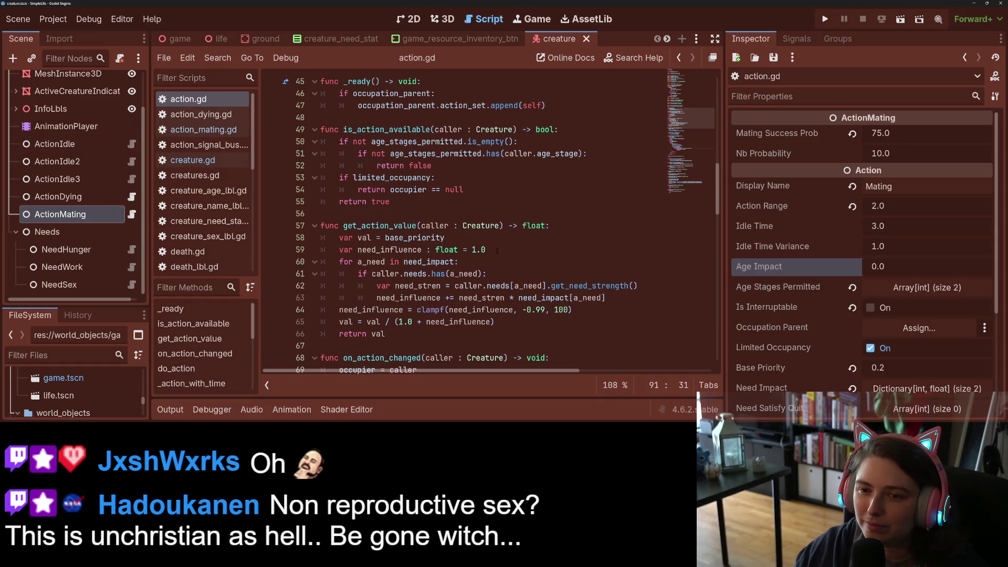
Delete the age_impact comment and export lines from action.gd and save
scroll(497, 251, "up", 15)
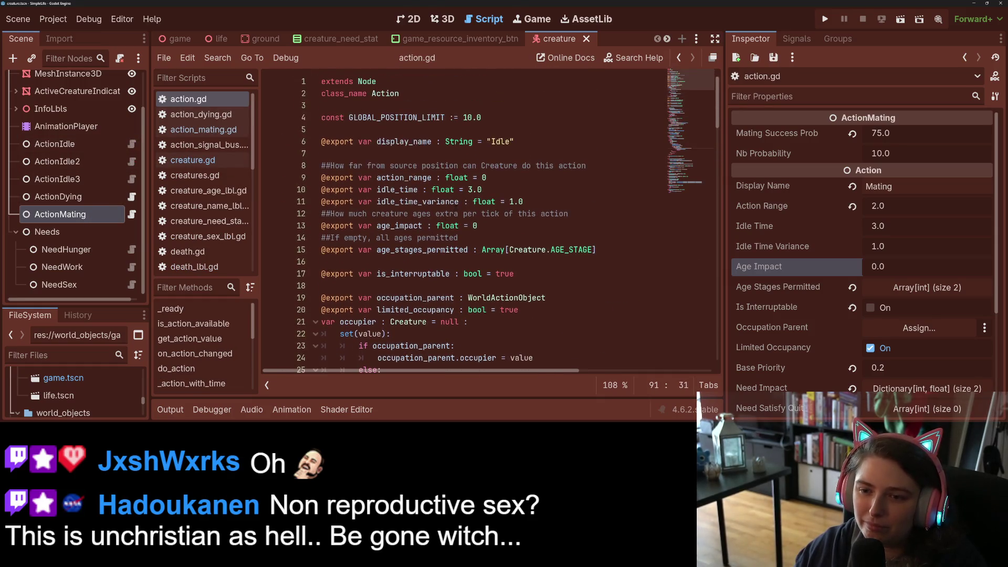
left_click_drag(478, 226, 524, 202)
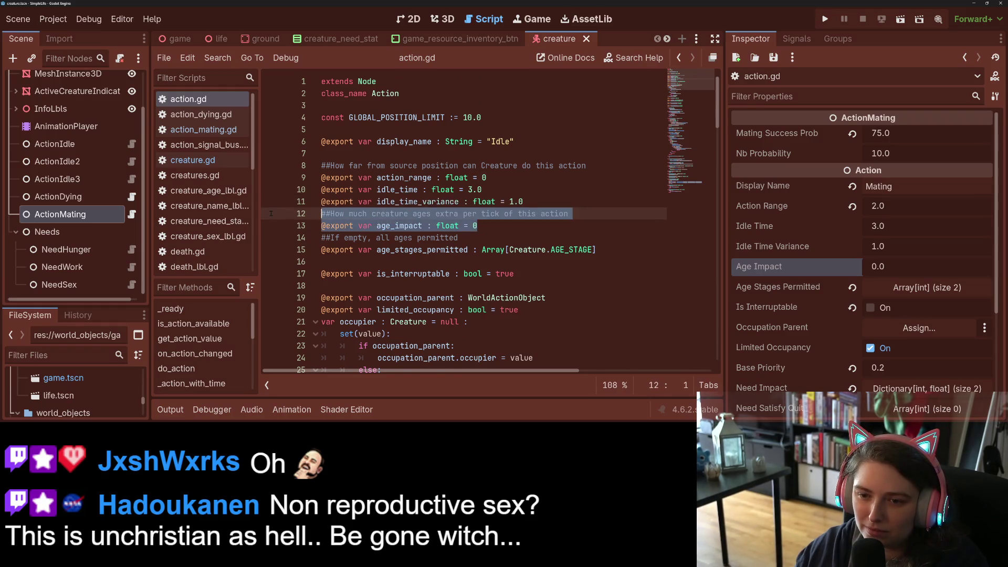
key("BackSpace")
key("ctrl+s")
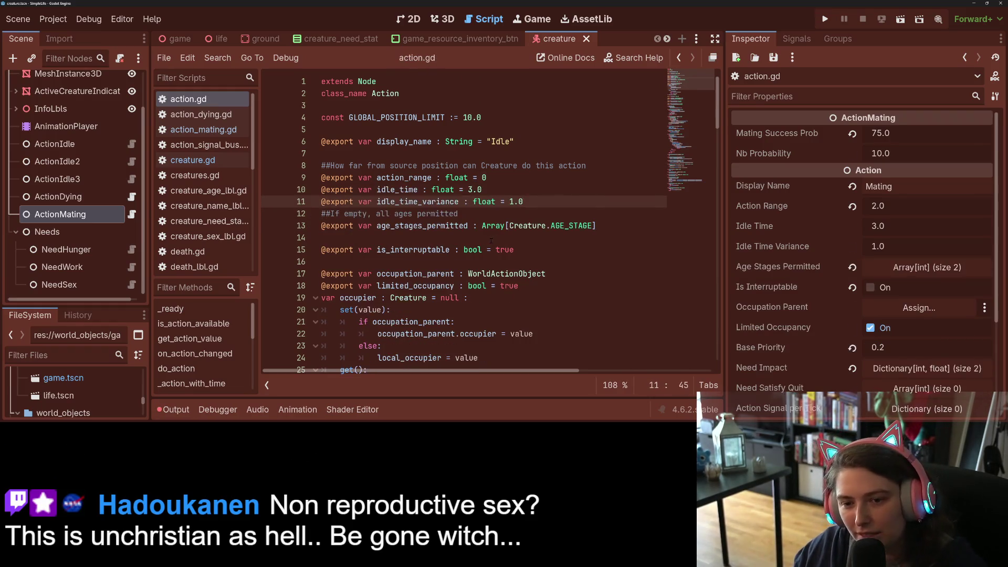
Delete 'caller.age += age_impact' from action_mating.gd and save
scroll(489, 244, "down", 4)
scroll(489, 244, "down", 20)
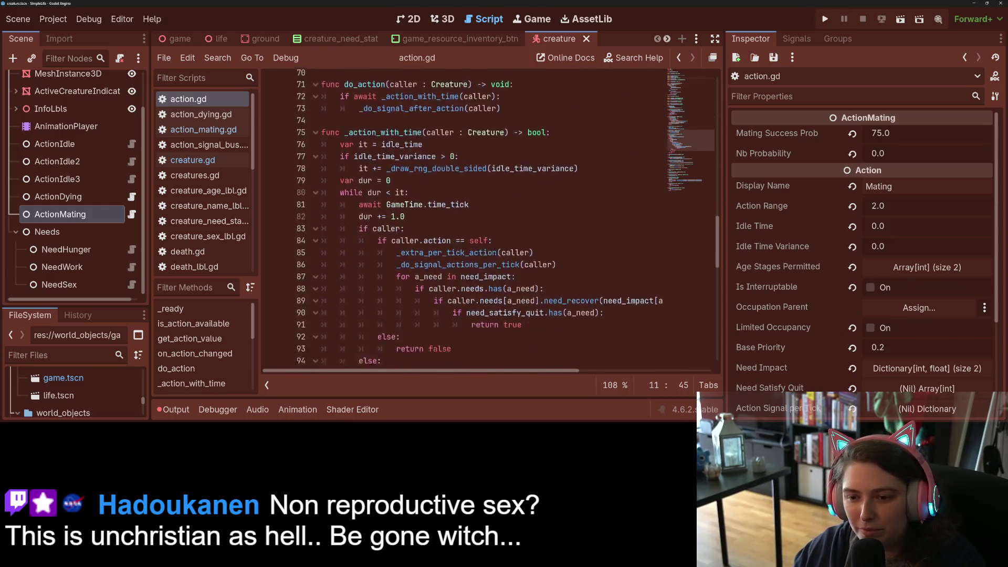
scroll(495, 253, "down", 8)
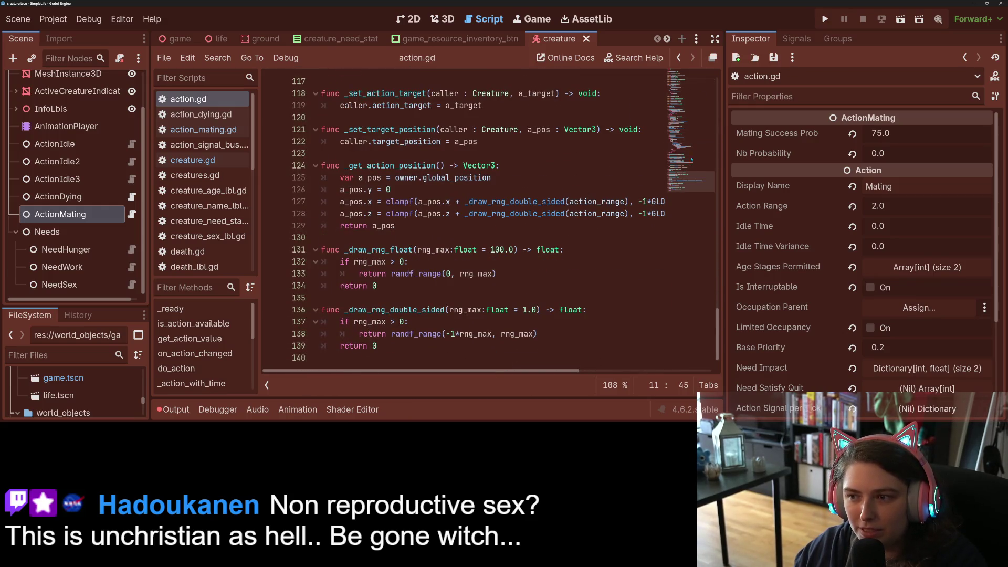
left_click(203, 129)
scroll(503, 247, "down", 4)
scroll(515, 255, "up", 15)
scroll(522, 262, "down", 6)
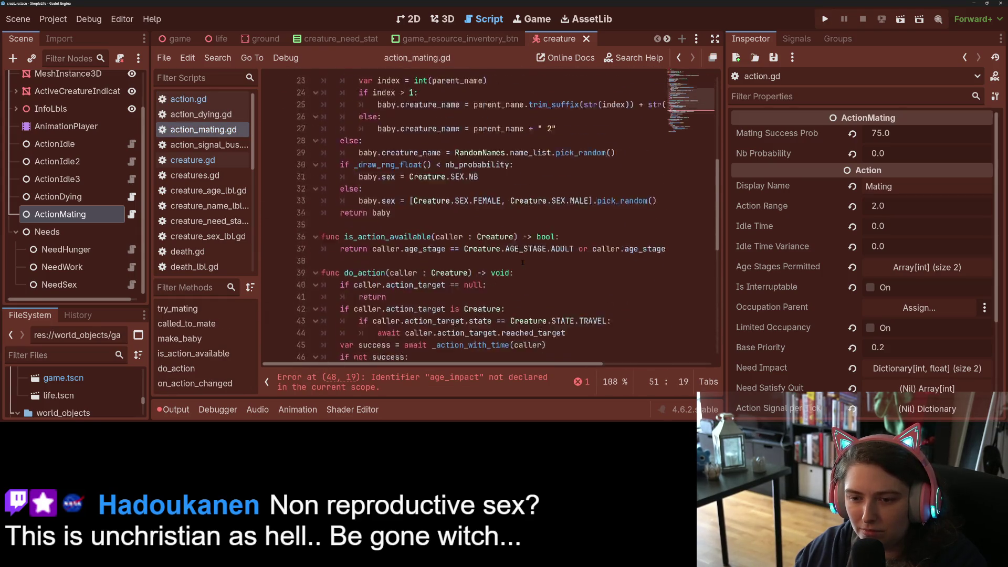
scroll(522, 262, "down", 3)
left_click_drag(454, 274, 322, 274)
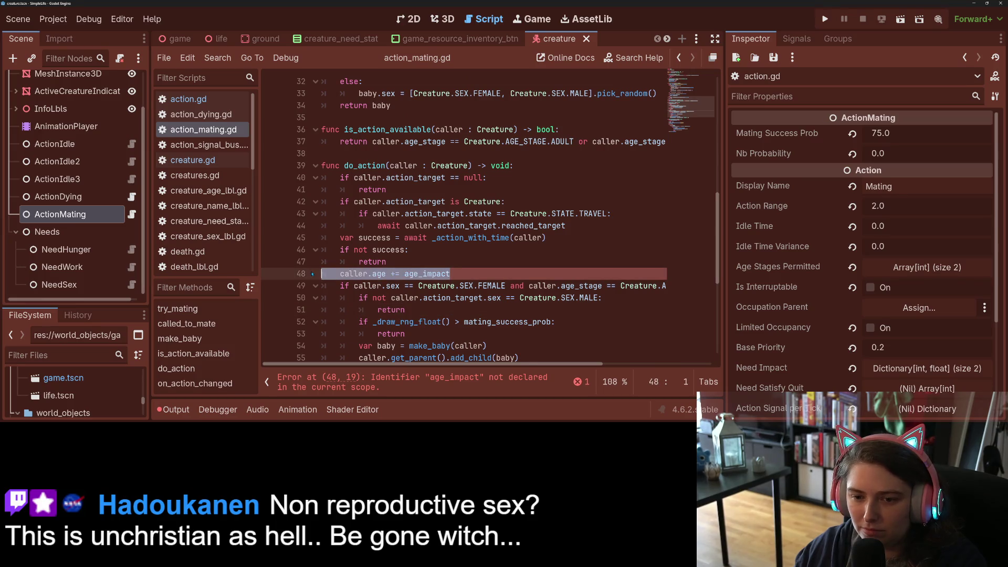
key("BackSpace")
key("BackSpace")
key("ctrl+s")
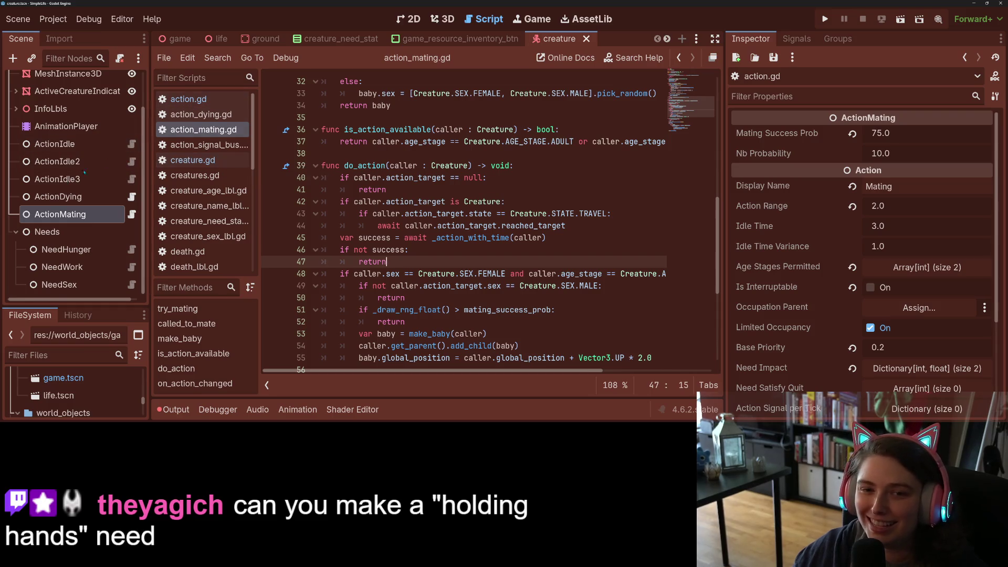
scroll(73, 158, "up", 2)
left_click(118, 80)
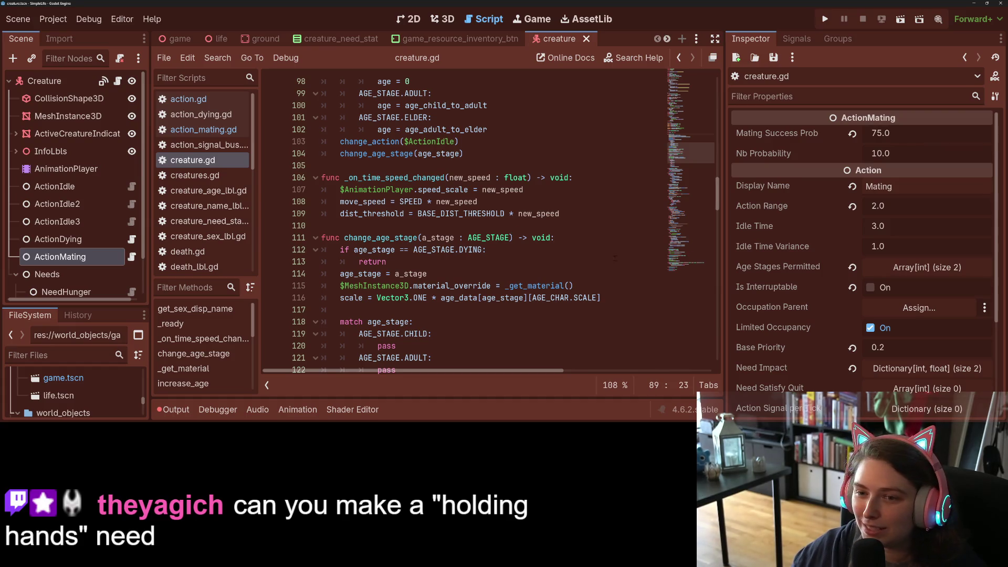
scroll(492, 317, "up", 9)
scroll(494, 297, "down", 2)
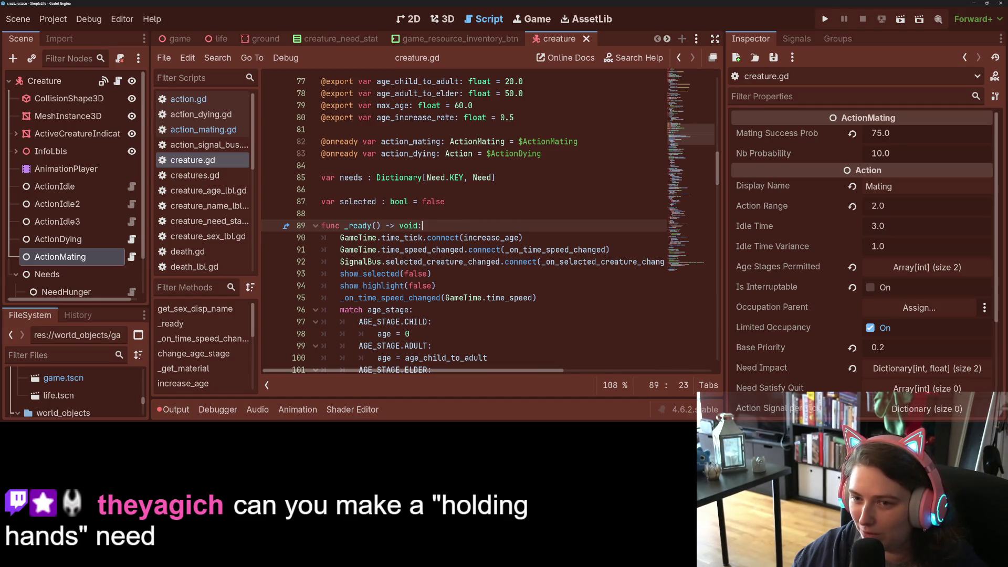
left_click(419, 141)
double_click(418, 141)
scroll(433, 259, "down", 20)
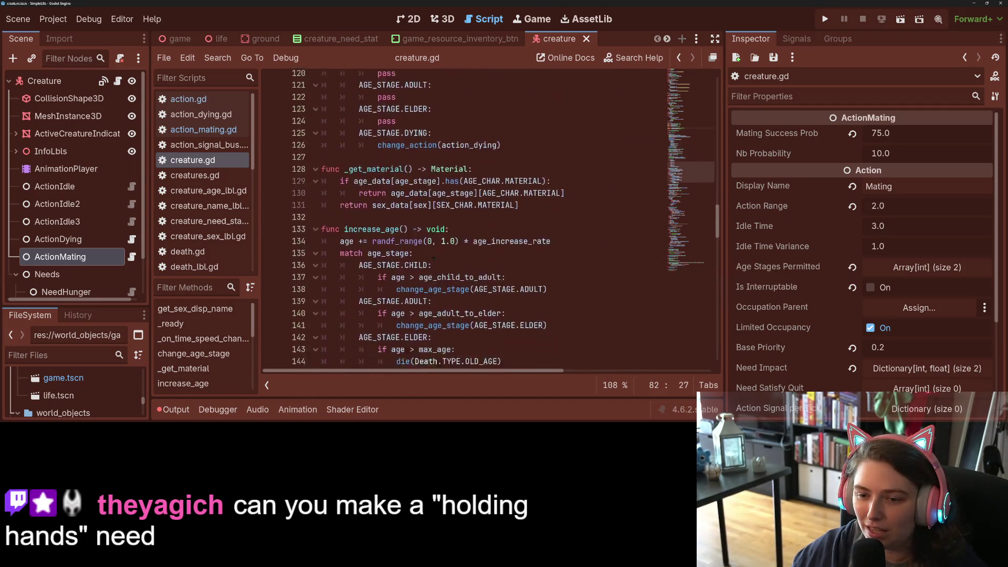
scroll(433, 259, "down", 15)
scroll(434, 259, "up", 7)
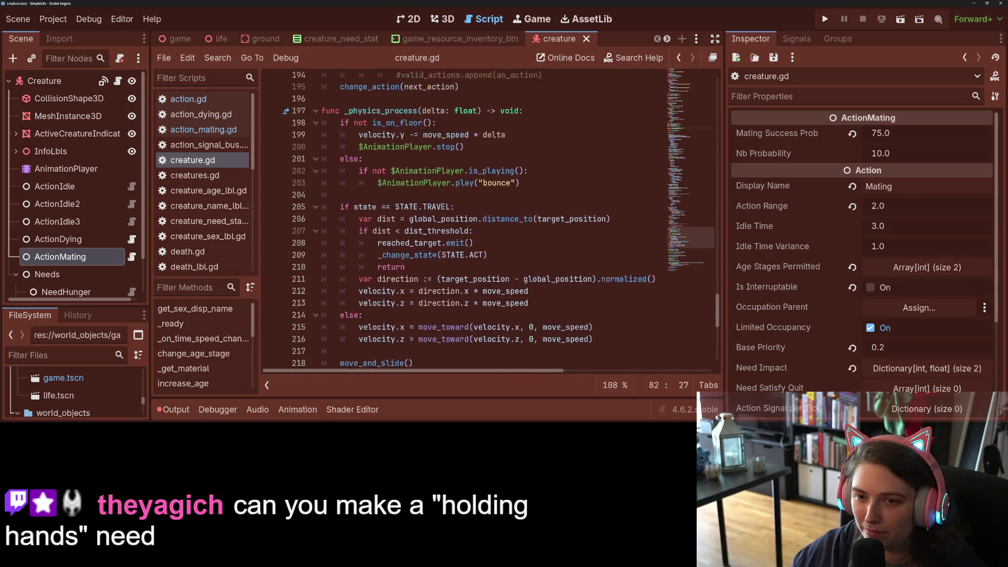
scroll(434, 258, "up", 1)
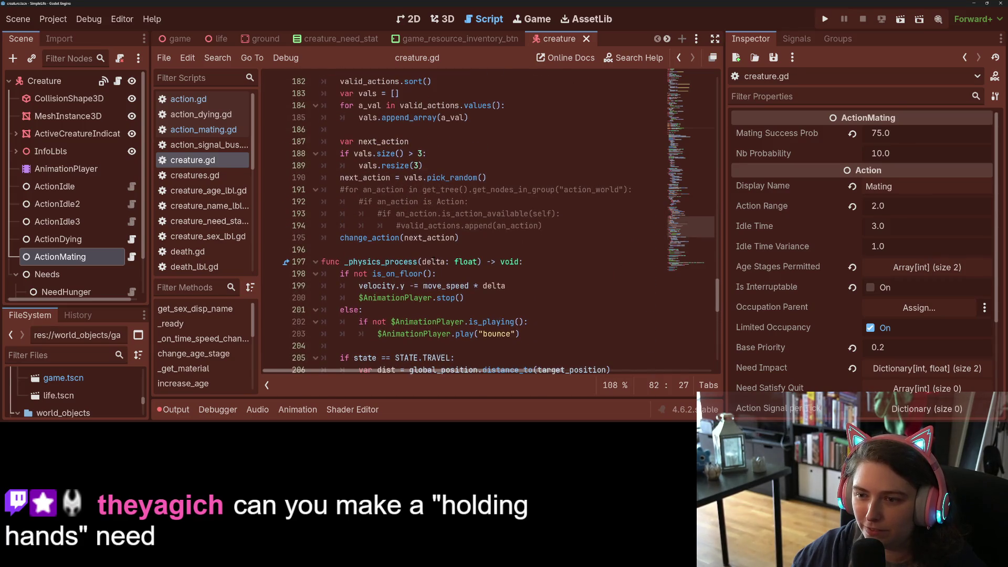
scroll(433, 261, "down", 7)
scroll(436, 260, "up", 7)
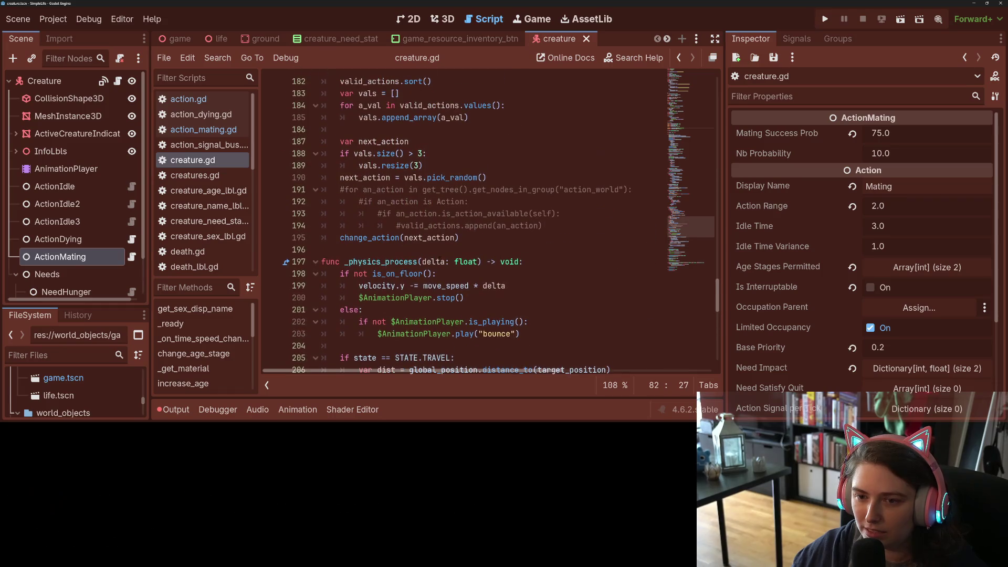
double_click(378, 236)
scroll(409, 249, "up", 3)
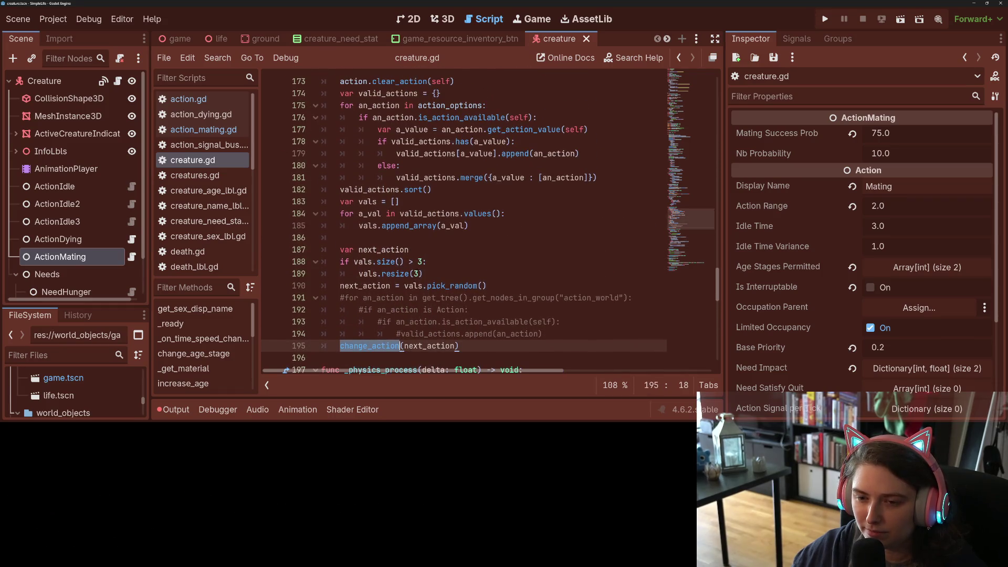
left_click(446, 285)
scroll(414, 312, "up", 2)
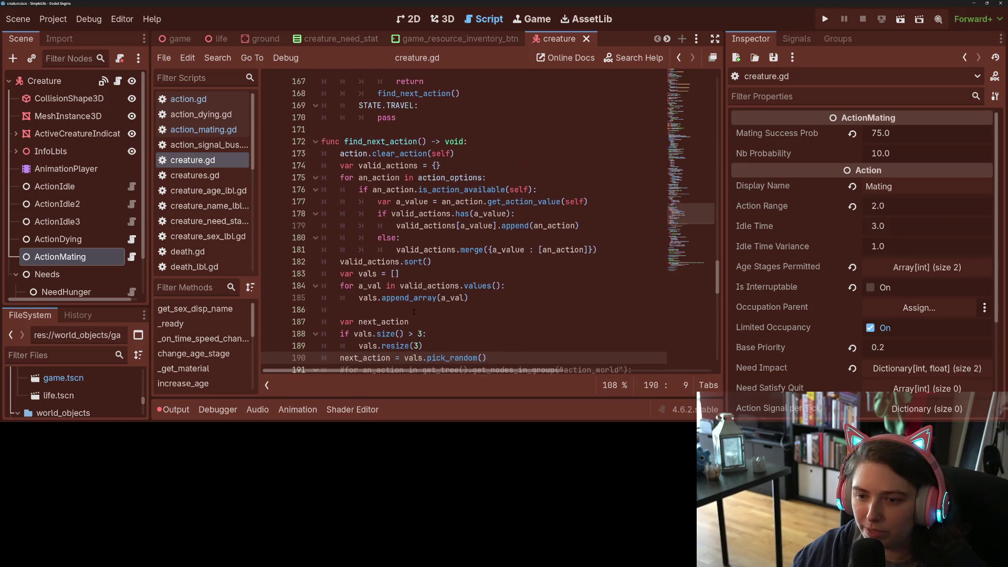
left_click(408, 298)
left_click(483, 285)
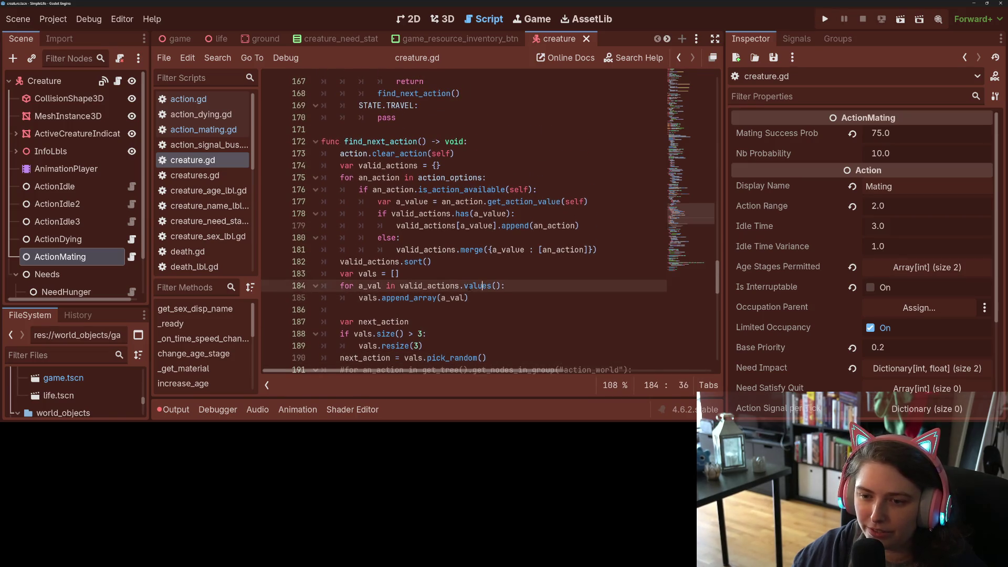
scroll(482, 285, "up", 1)
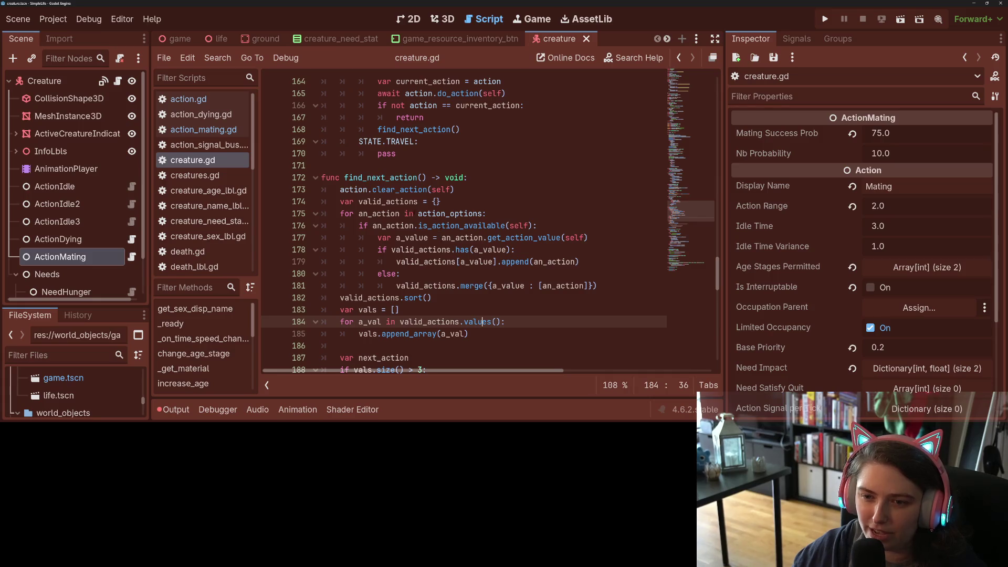
left_click(404, 214)
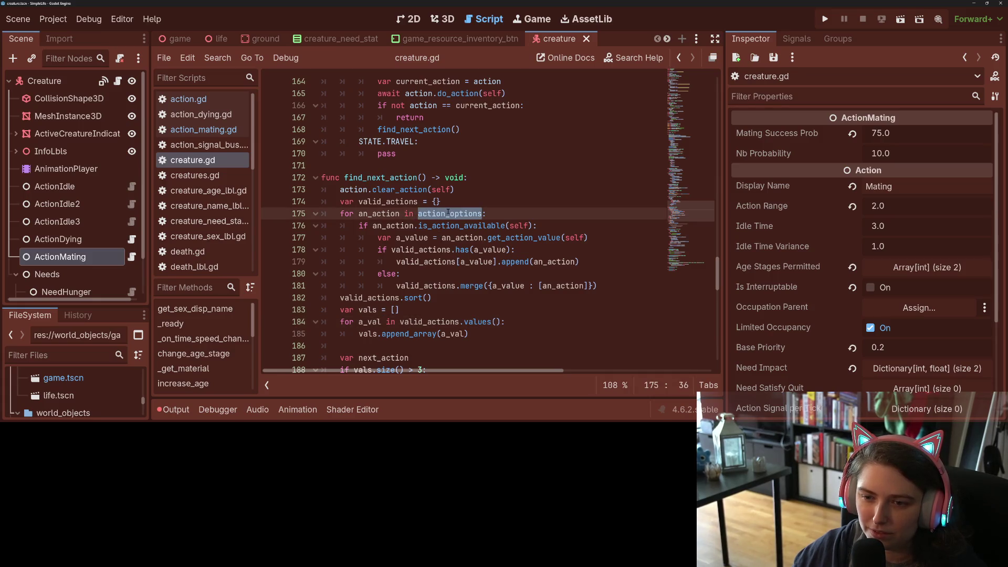
left_click(404, 238)
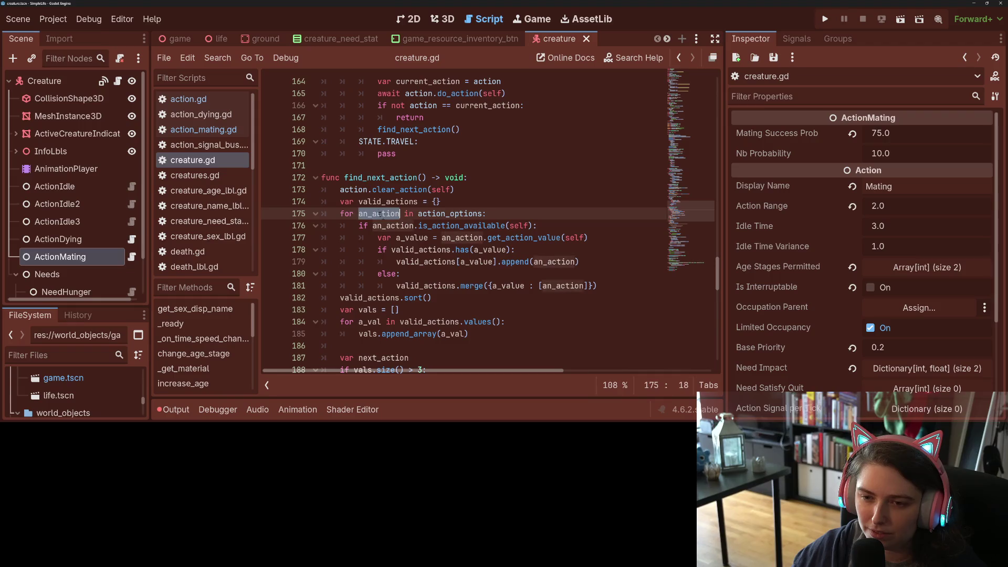
double_click(425, 261)
double_click(451, 214)
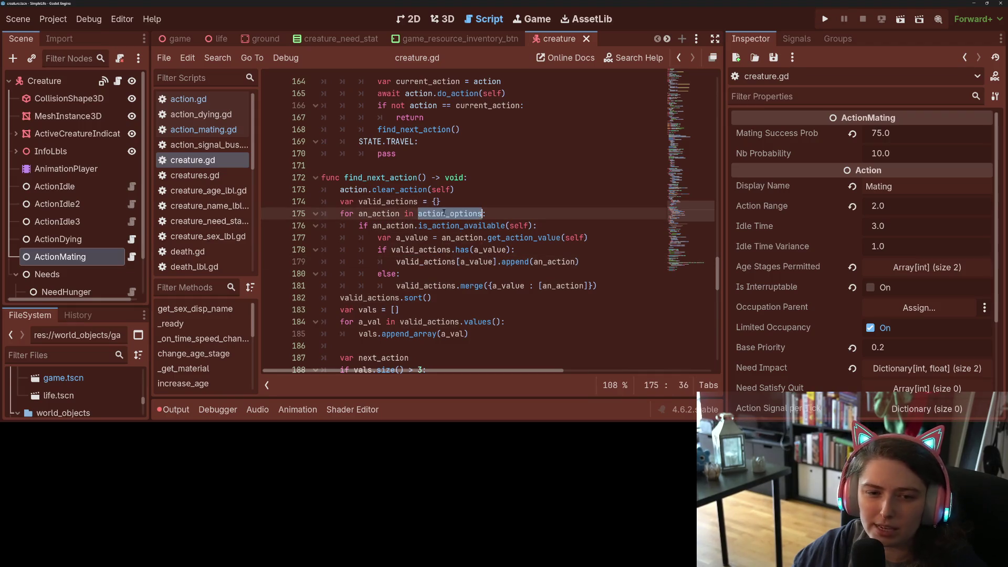
left_click(132, 256)
scroll(462, 221, "up", 10)
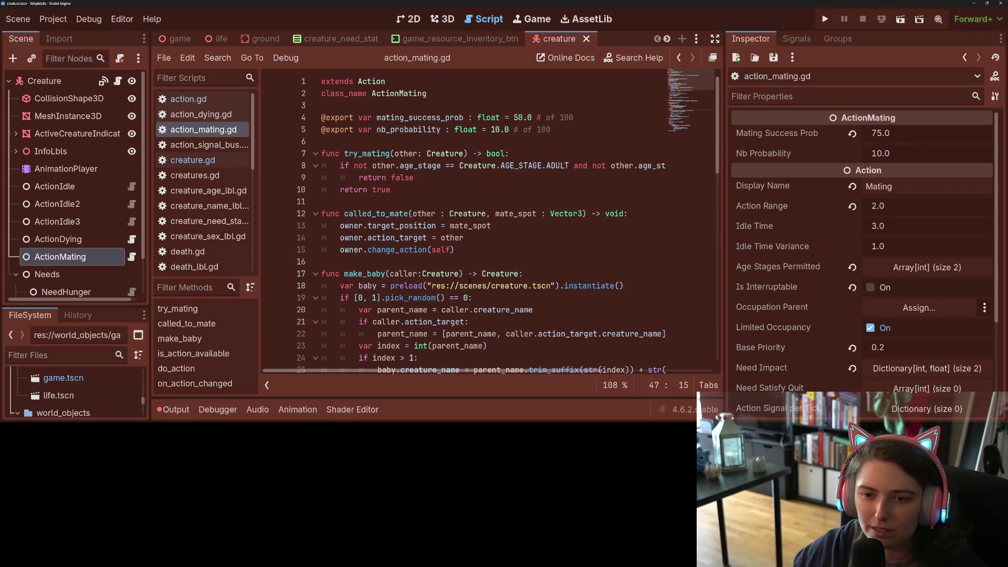
scroll(462, 270, "down", 2)
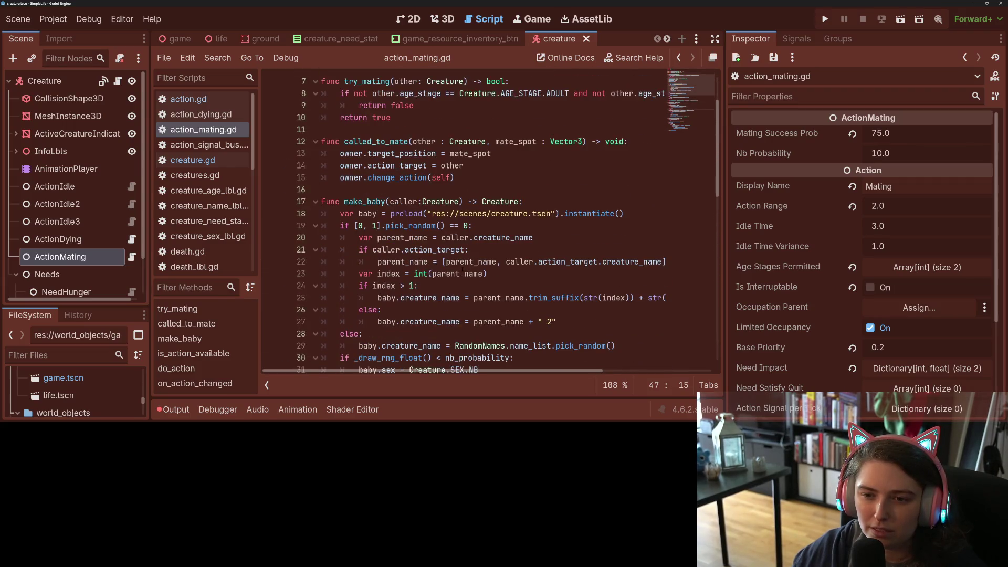
scroll(462, 270, "down", 1)
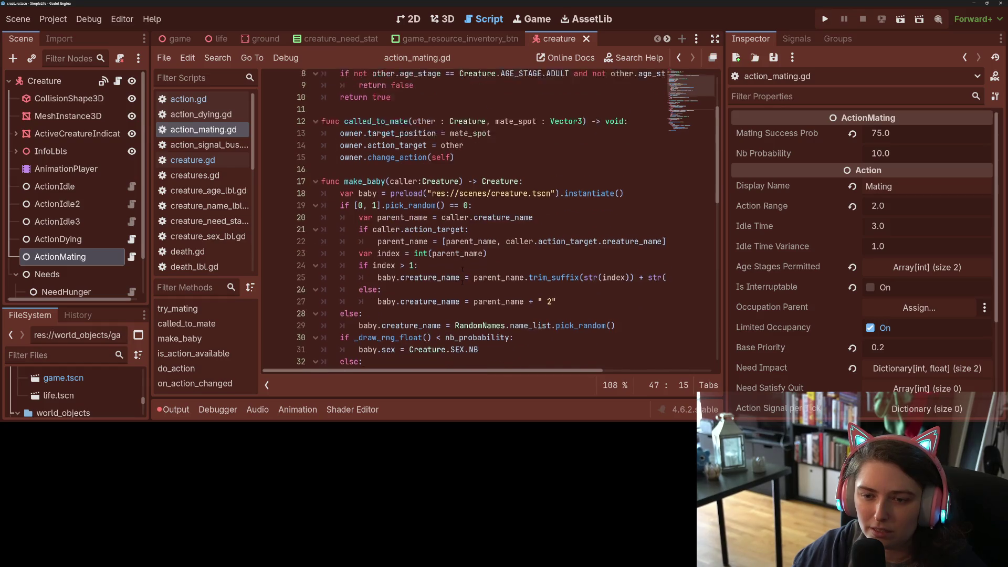
scroll(462, 221, "down", 6)
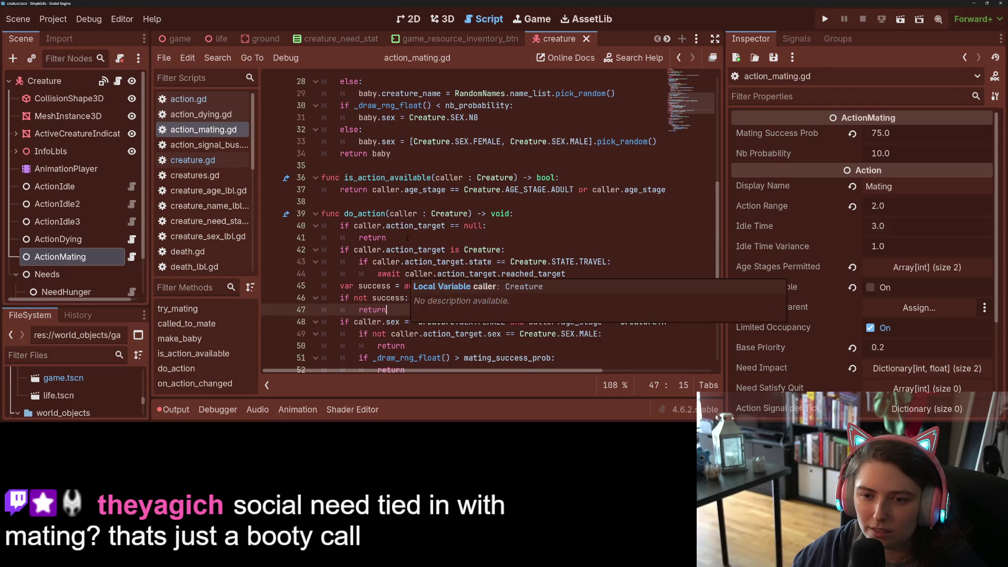
scroll(407, 274, "down", 7)
scroll(409, 251, "up", 16)
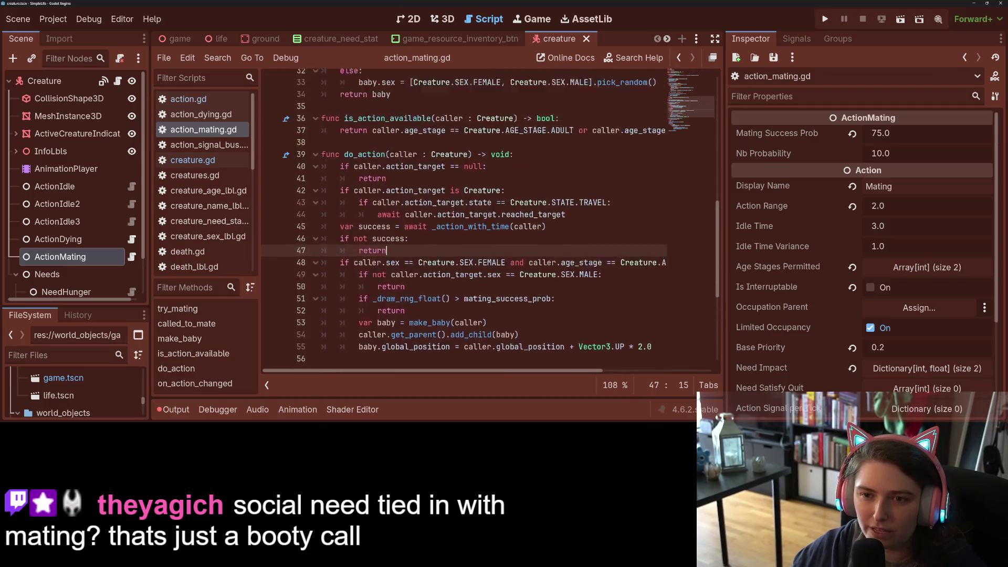
scroll(411, 270, "down", 7)
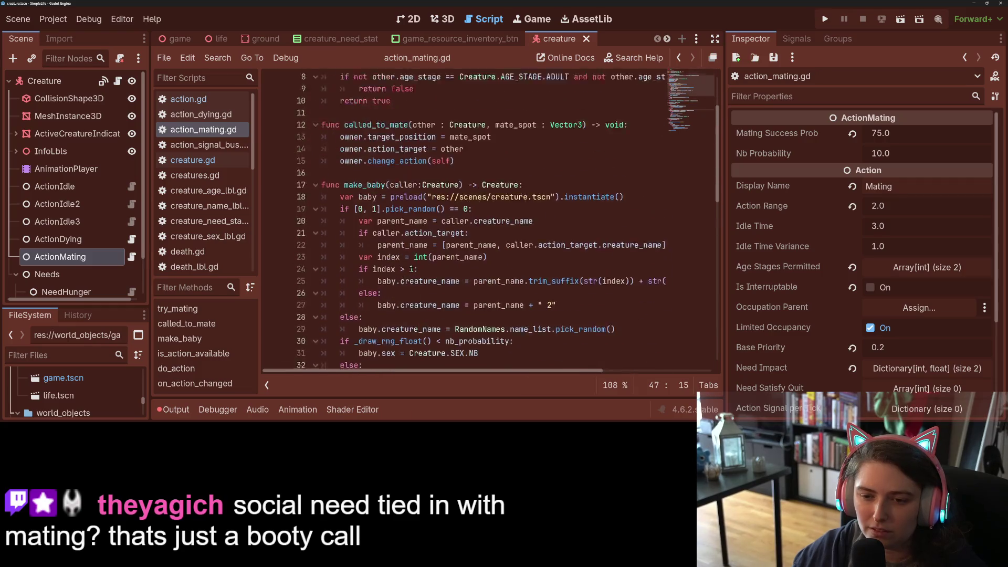
scroll(411, 269, "down", 1)
scroll(421, 241, "up", 1)
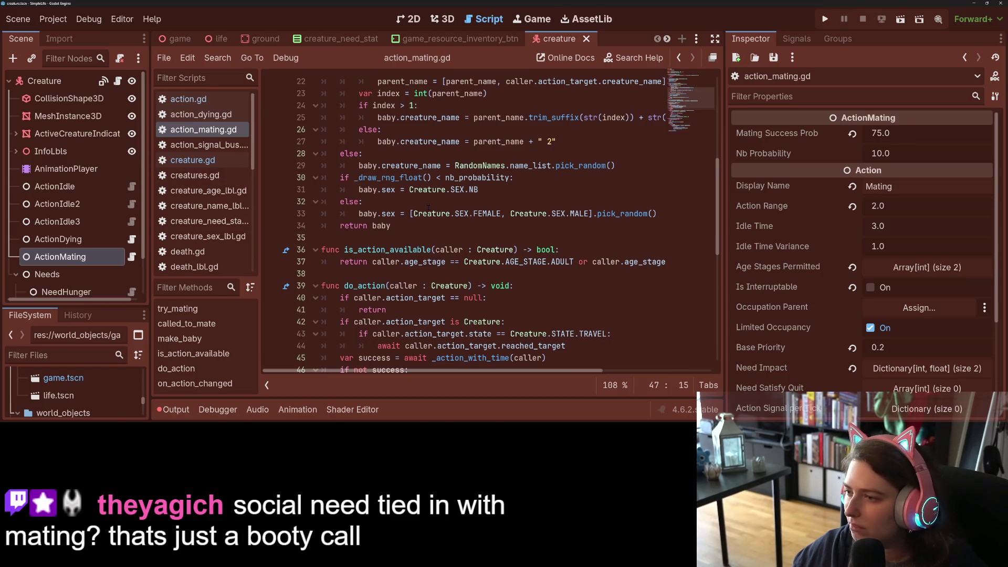
left_click(385, 240)
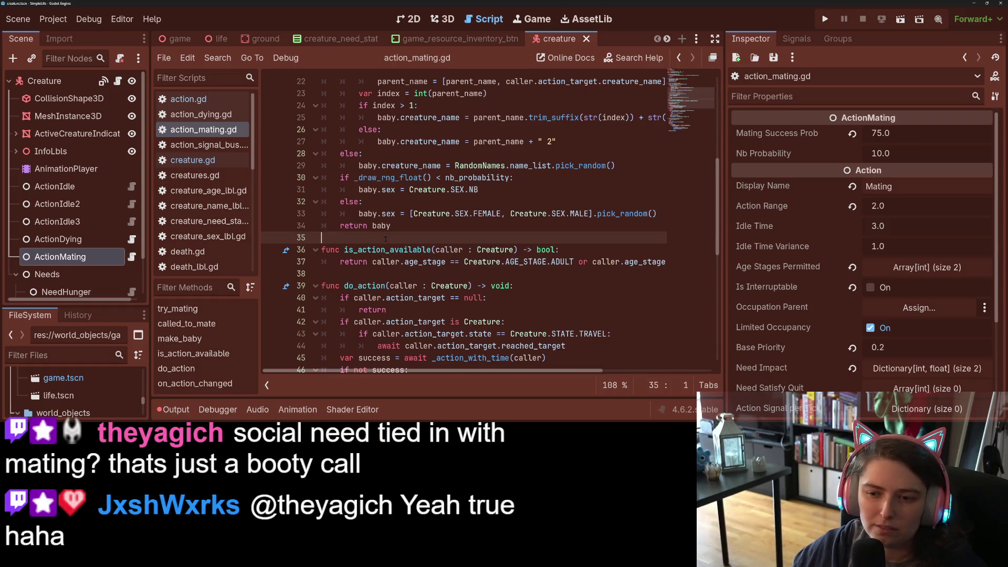
scroll(386, 240, "down", 1)
left_click(401, 225)
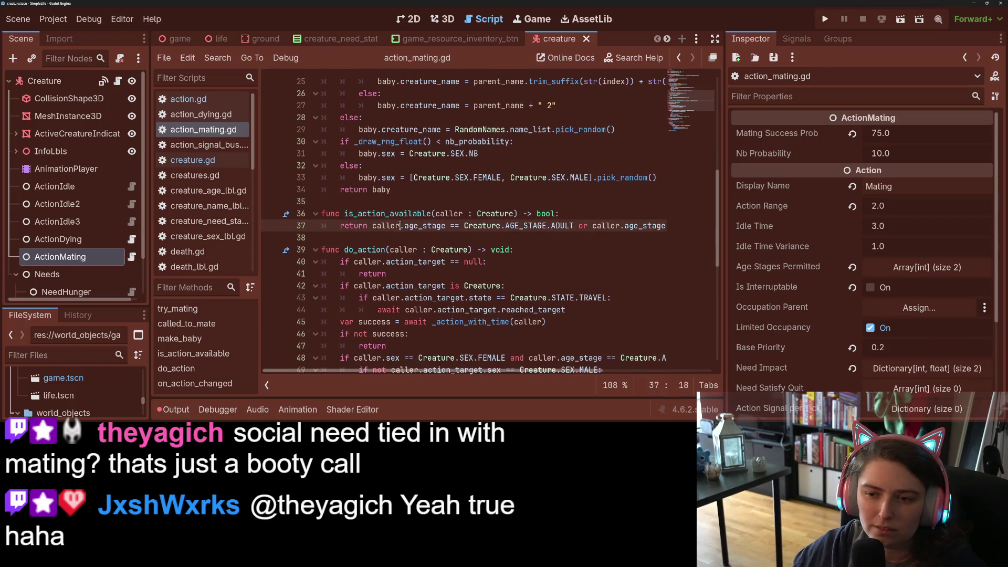
double_click(405, 214)
key("ctrl+s")
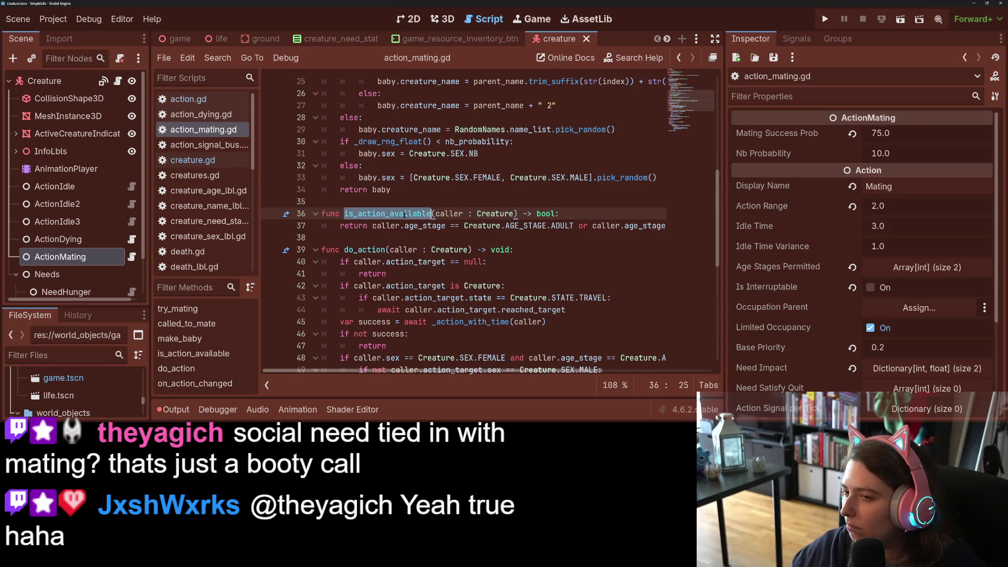
left_click(418, 261)
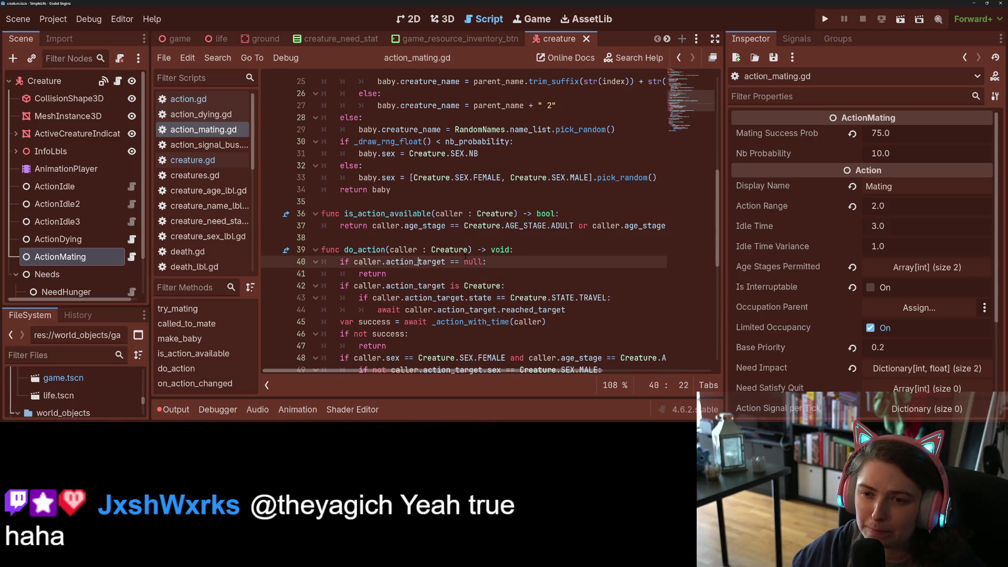
scroll(475, 298, "up", 8)
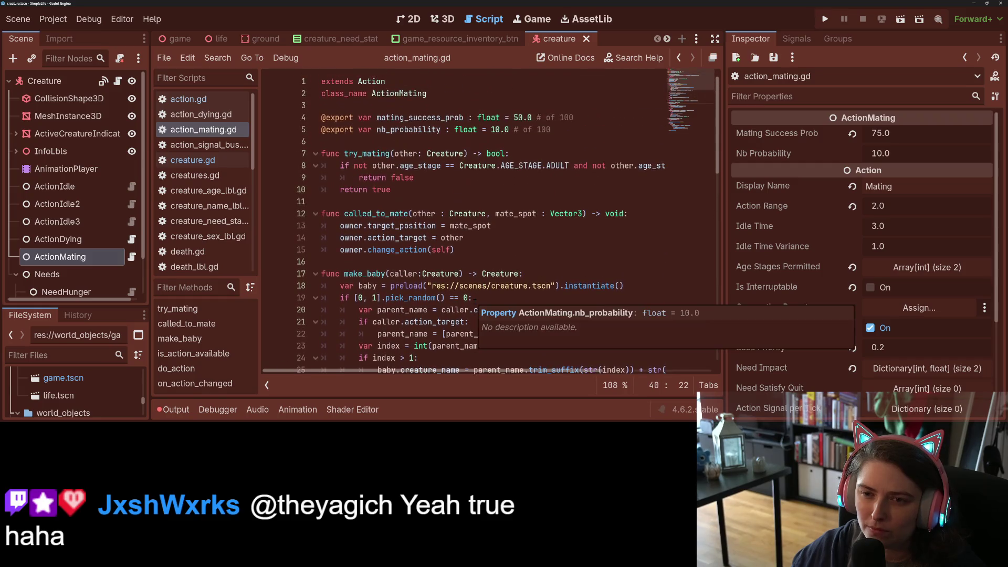
scroll(414, 269, "down", 11)
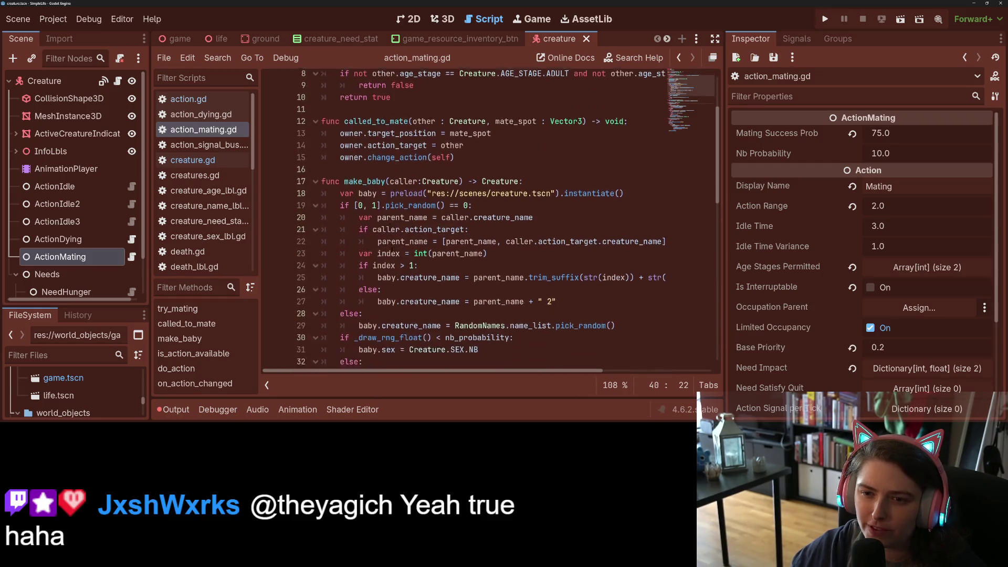
scroll(405, 277, "down", 4)
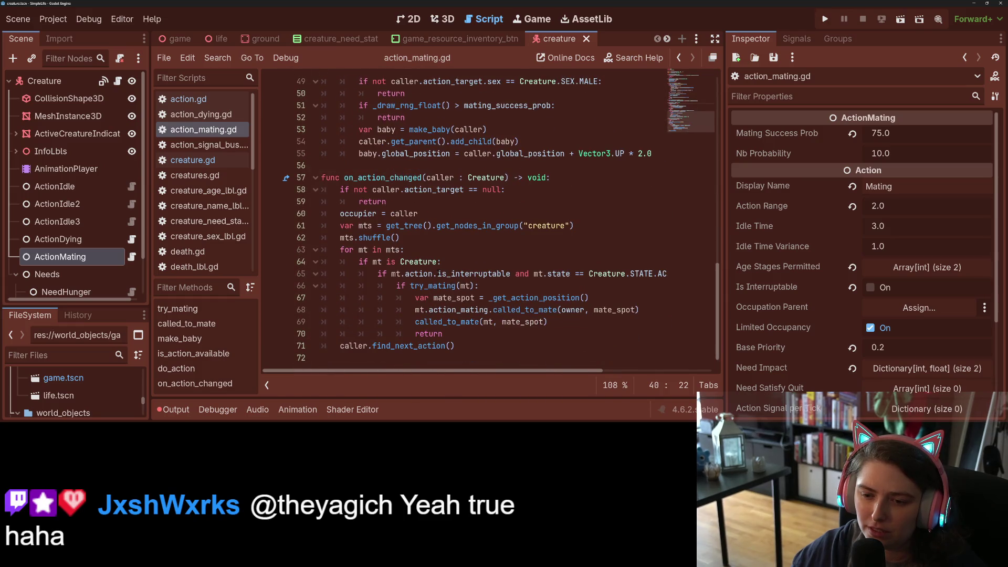
scroll(439, 272, "up", 7)
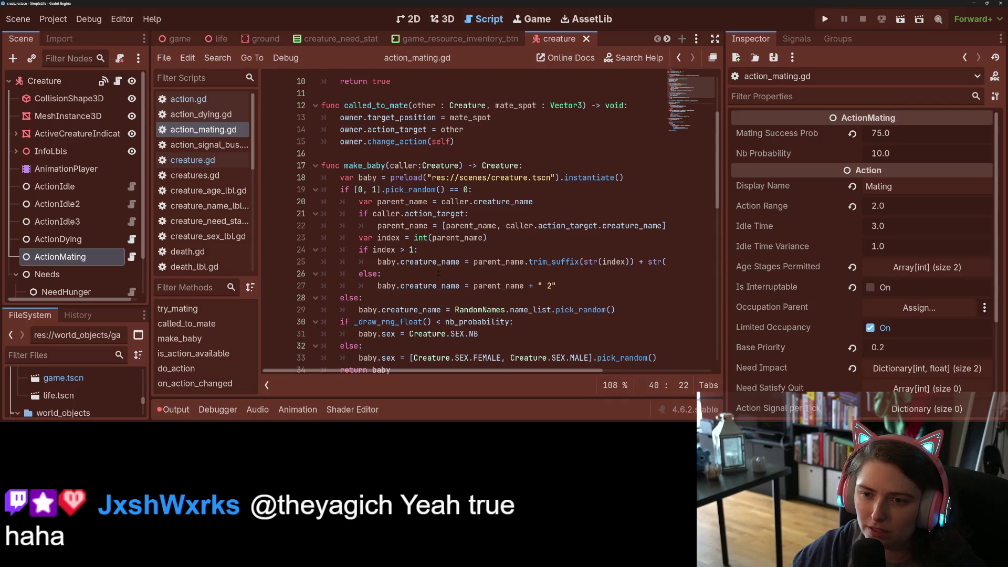
scroll(439, 273, "up", 3)
scroll(439, 273, "down", 8)
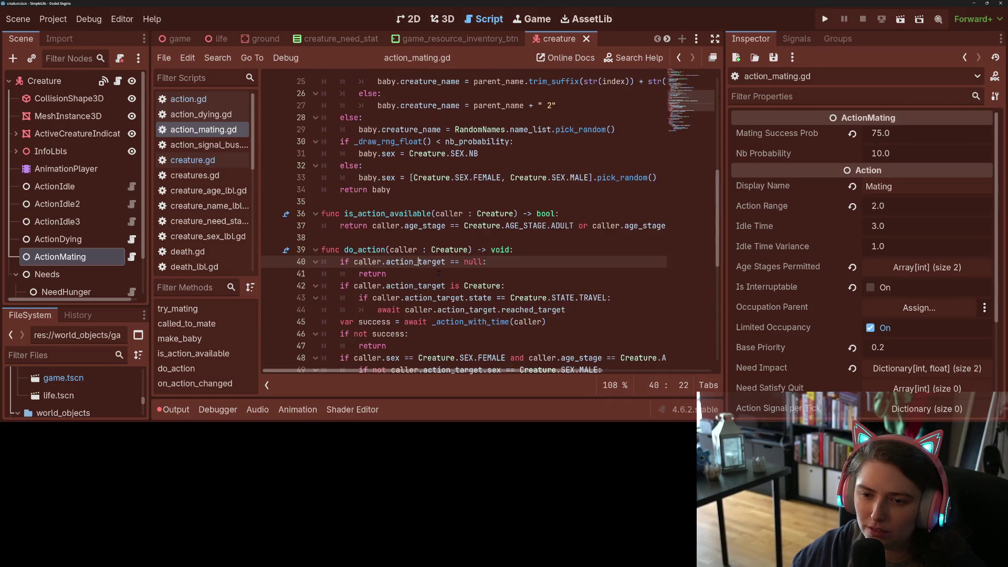
double_click(406, 227)
mouse_move(472, 370)
left_mouse_down()
mouse_move(583, 371)
mouse_move(474, 371)
left_mouse_up()
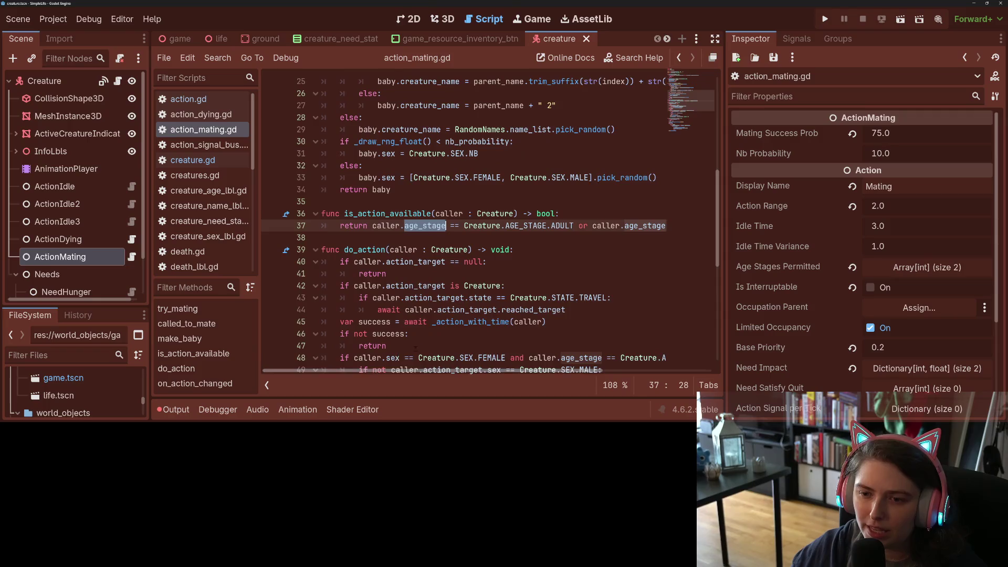
Rewrite line 37's return condition as age_stages_permitted.has(caller.age_stage), replacing the ADULT/ELDER comparison, and save
scroll(462, 316, "up", 4)
scroll(463, 315, "down", 2)
key("Home")
key("ctrl+Right")
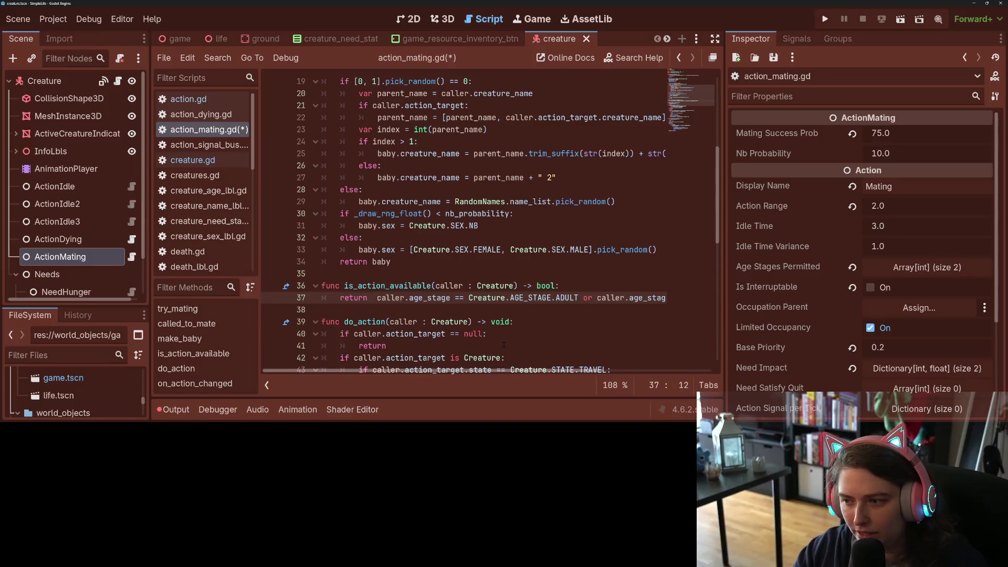
type("age_stages_permitted.")
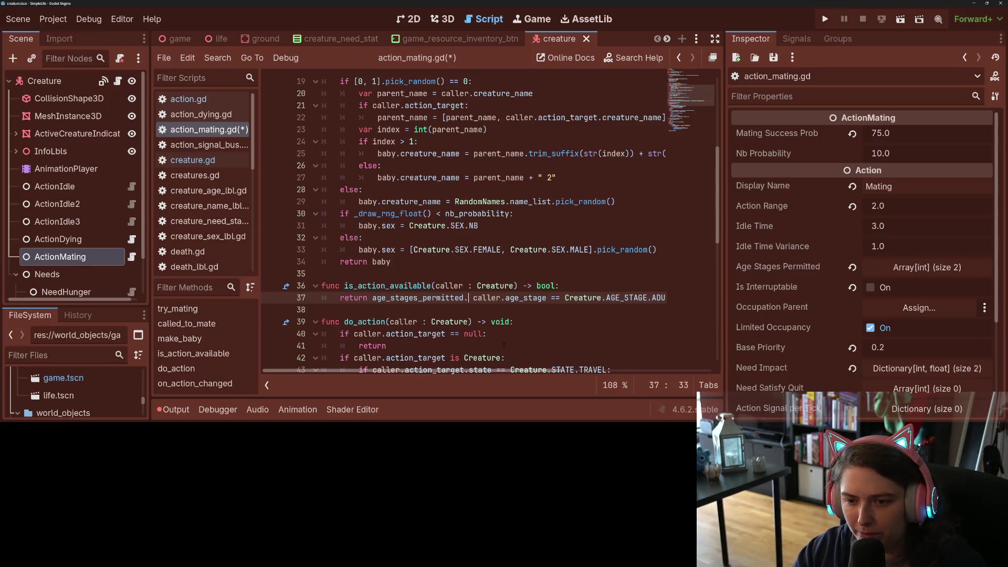
type("has(")
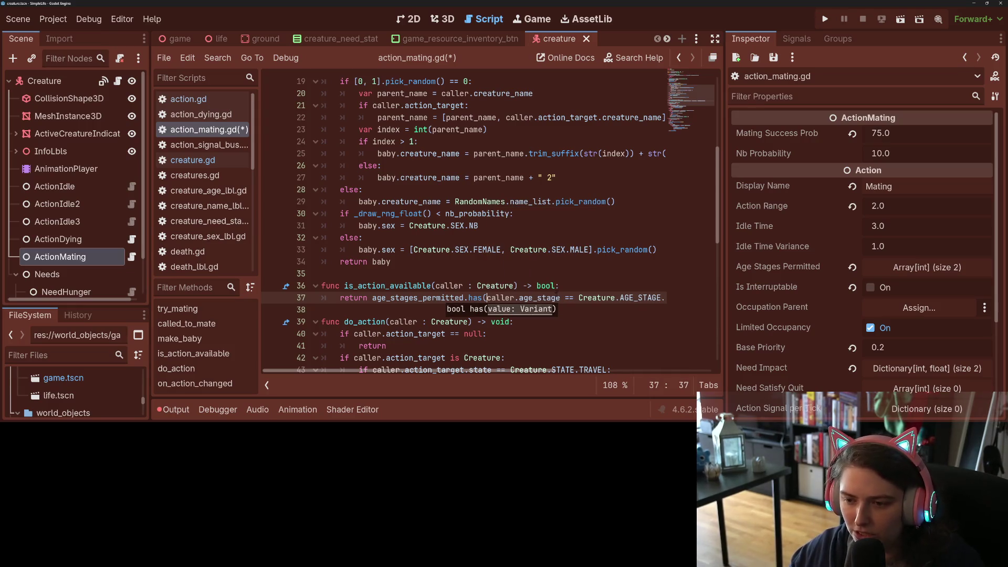
left_click(561, 298)
type(")")
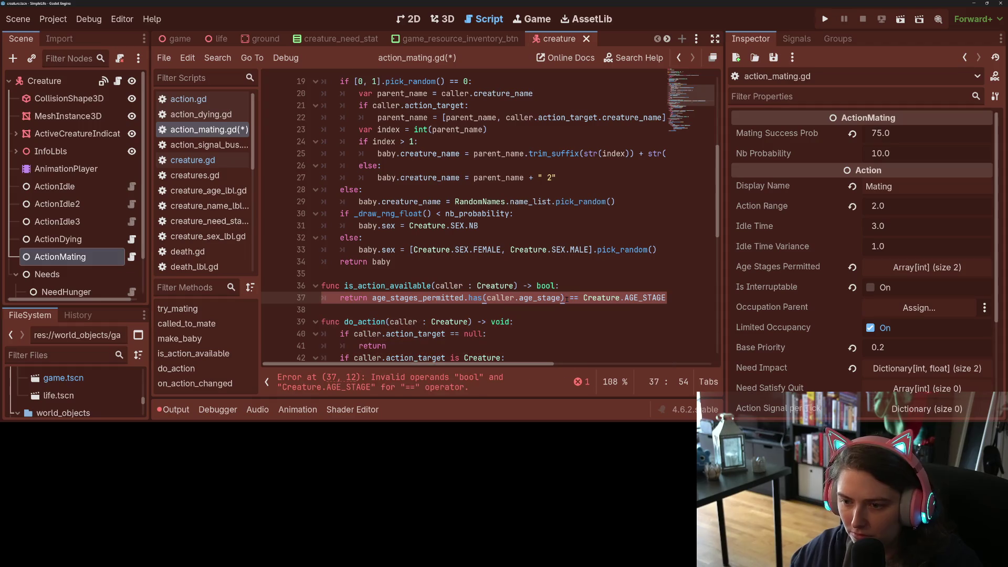
left_click_drag(566, 297, 693, 302)
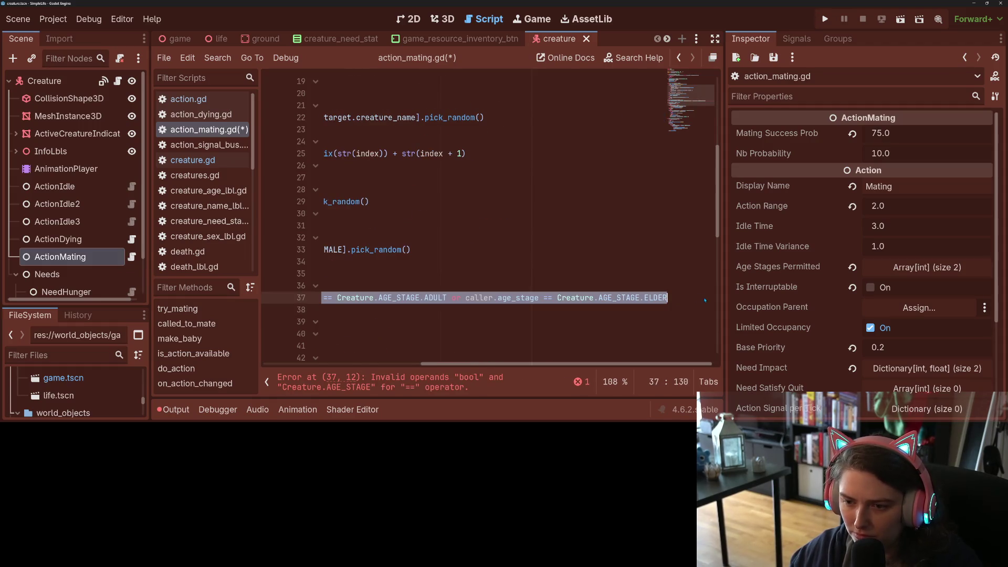
key("BackSpace")
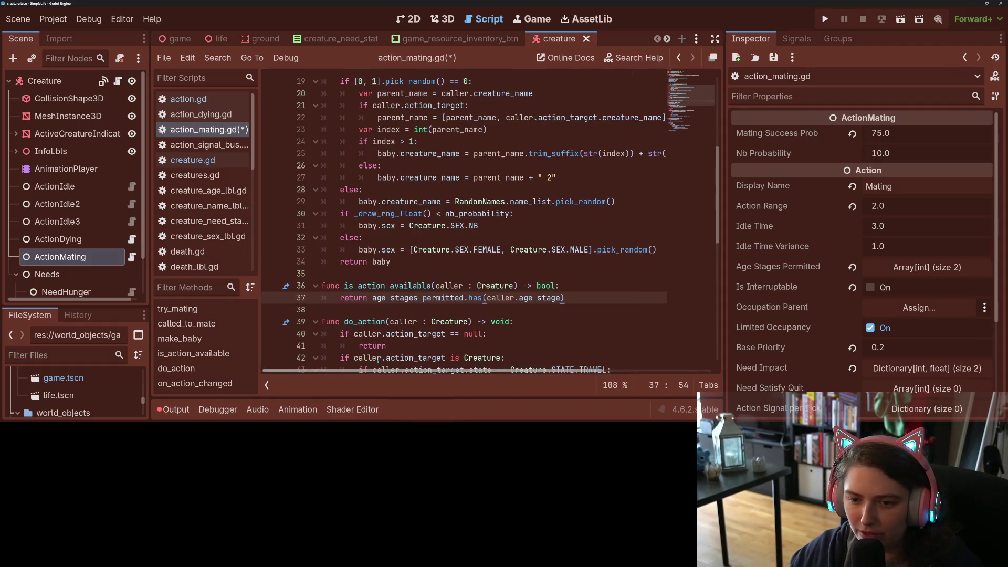
key("ctrl+s")
Check the uses of age_stages_permitted and the 'owner.action_target = other' line in called_to_mate
double_click(414, 298)
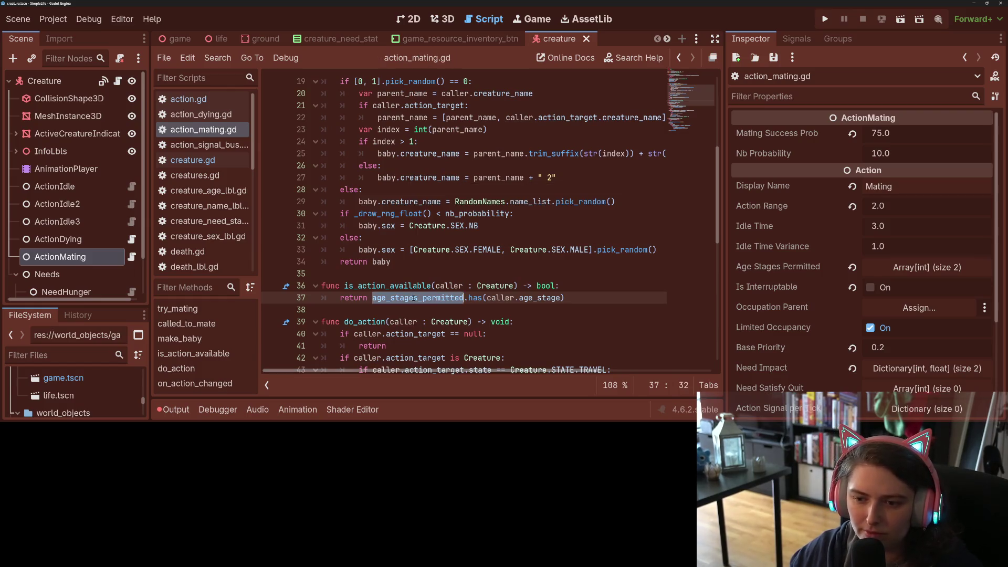
scroll(514, 331, "down", 4)
mouse_move(517, 322)
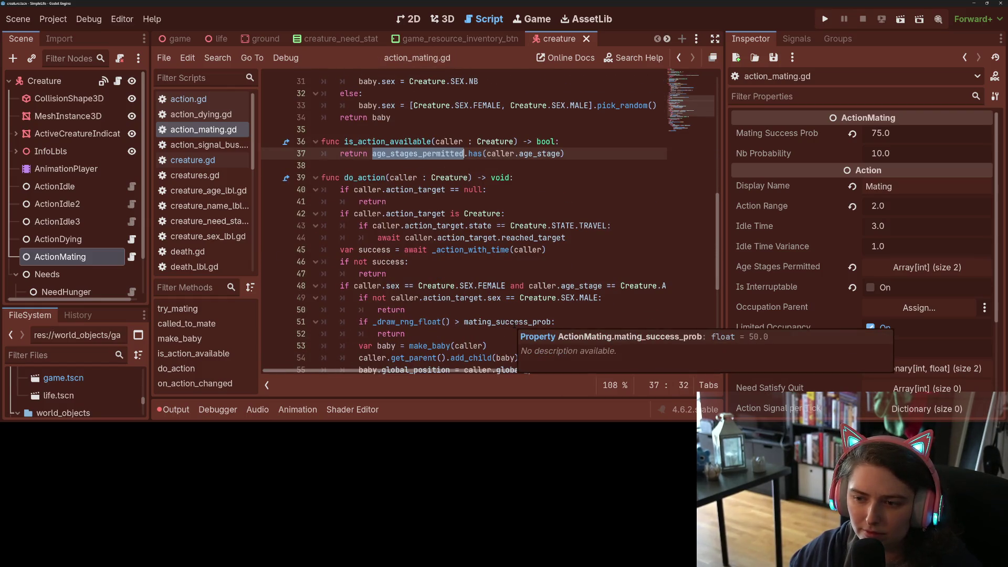
left_click(520, 285)
key("Down")
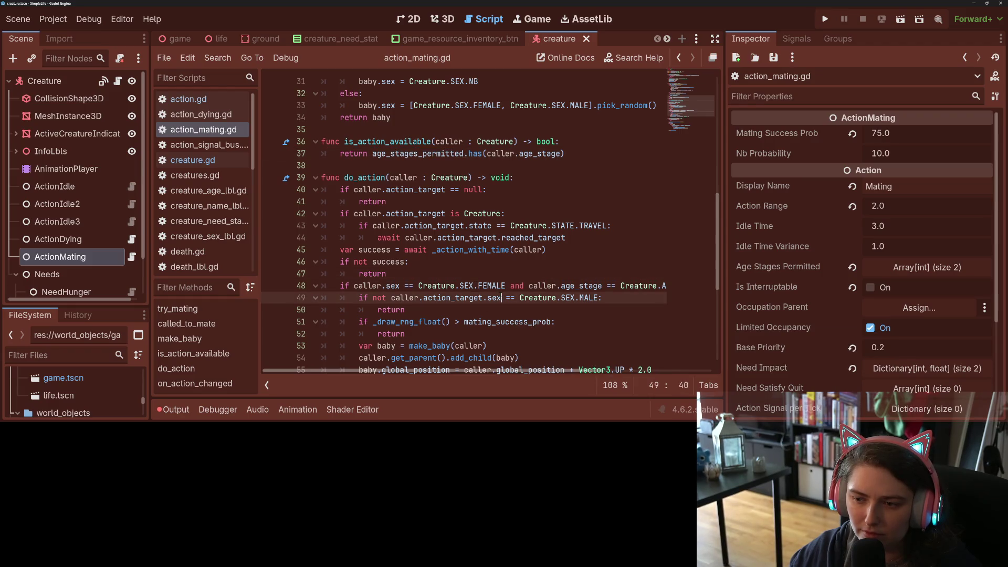
scroll(522, 375, "right", 5)
scroll(525, 370, "left", 3)
scroll(527, 368, "up", 10)
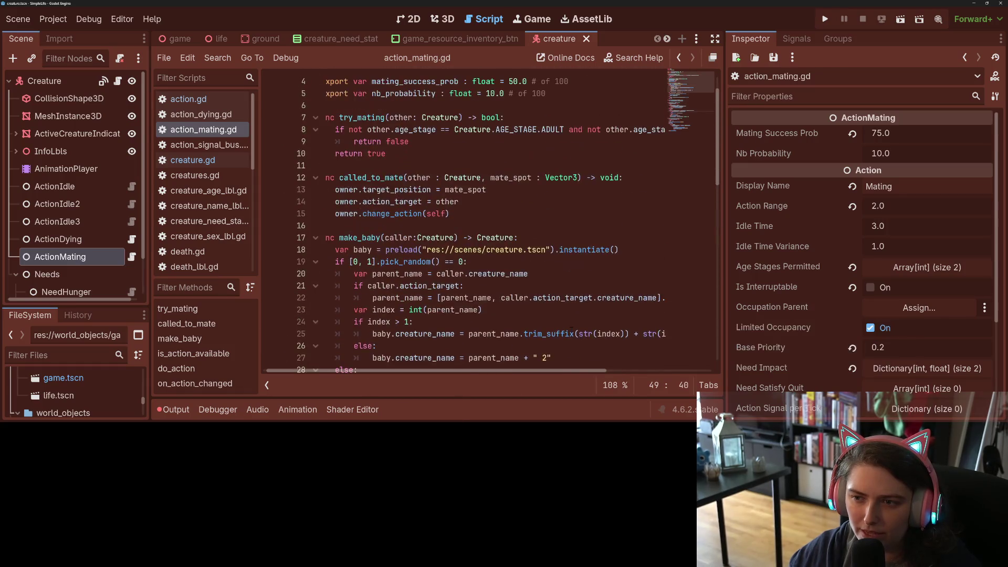
scroll(570, 328, "down", 5)
scroll(568, 329, "up", 5)
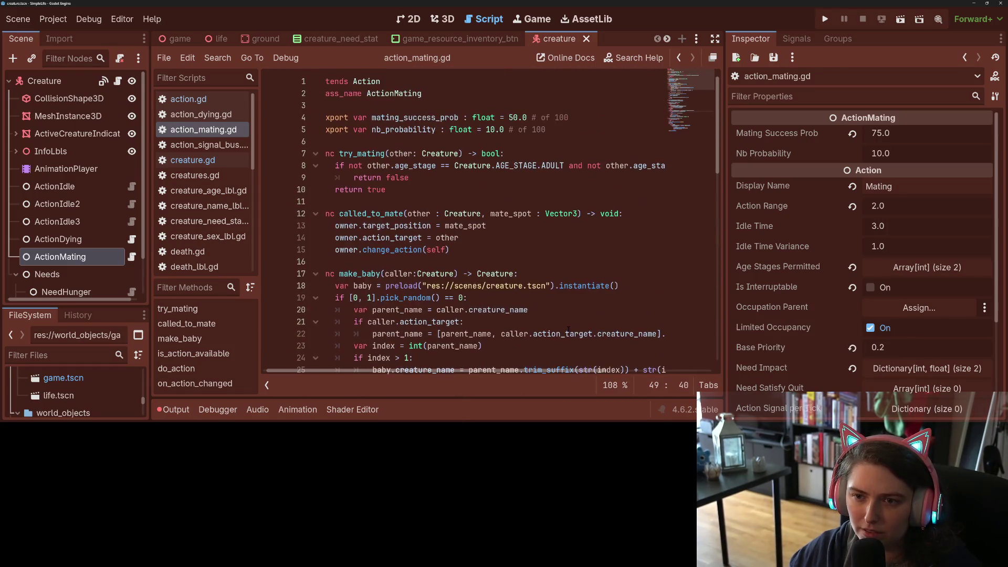
left_click(469, 236)
scroll(460, 313, "down", 9)
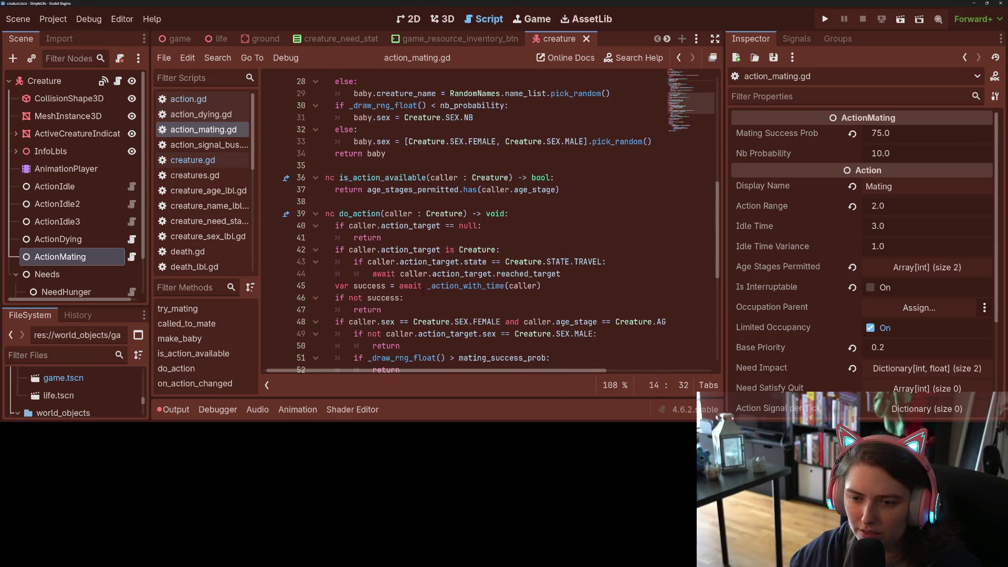
scroll(426, 266, "up", 9)
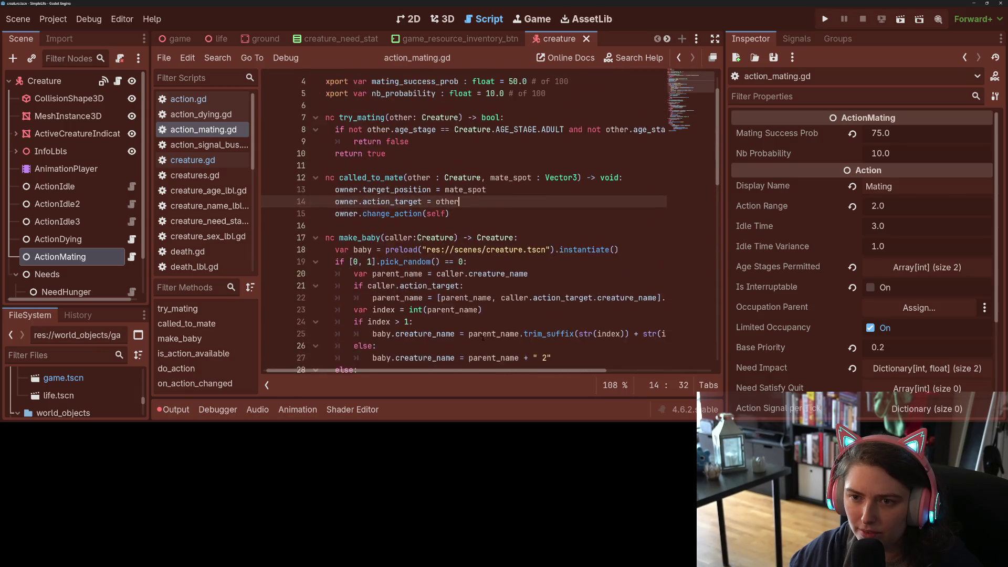
left_click(368, 166)
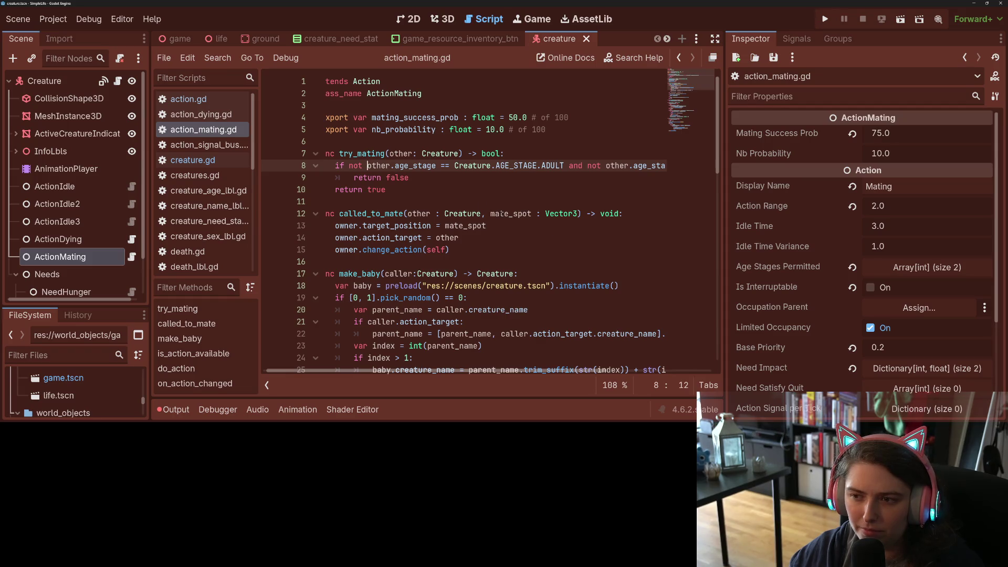
On line 8, start an age_stages_permitted.has( check in try_mating
key("Left")
type("age_s")
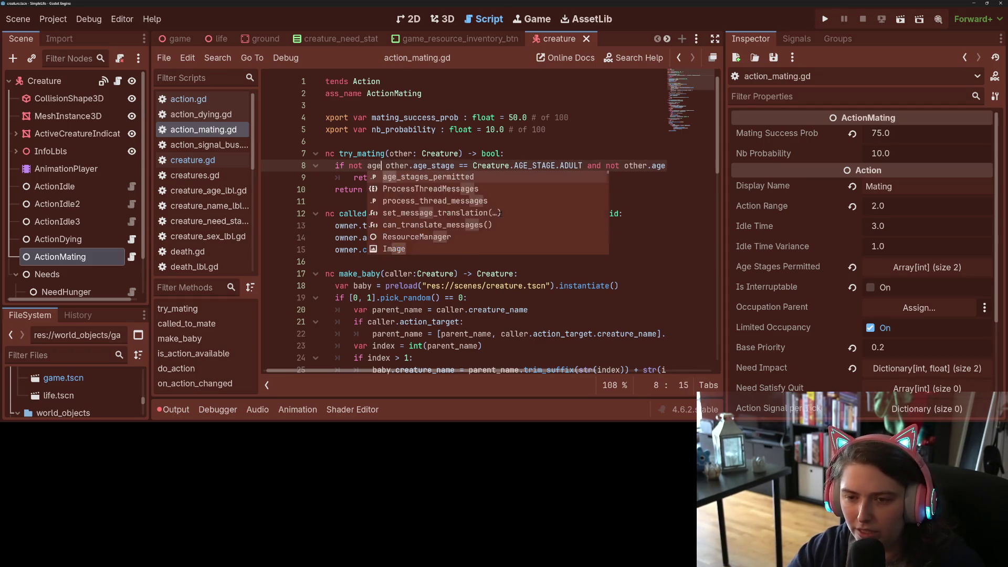
key("Return")
type(".has")
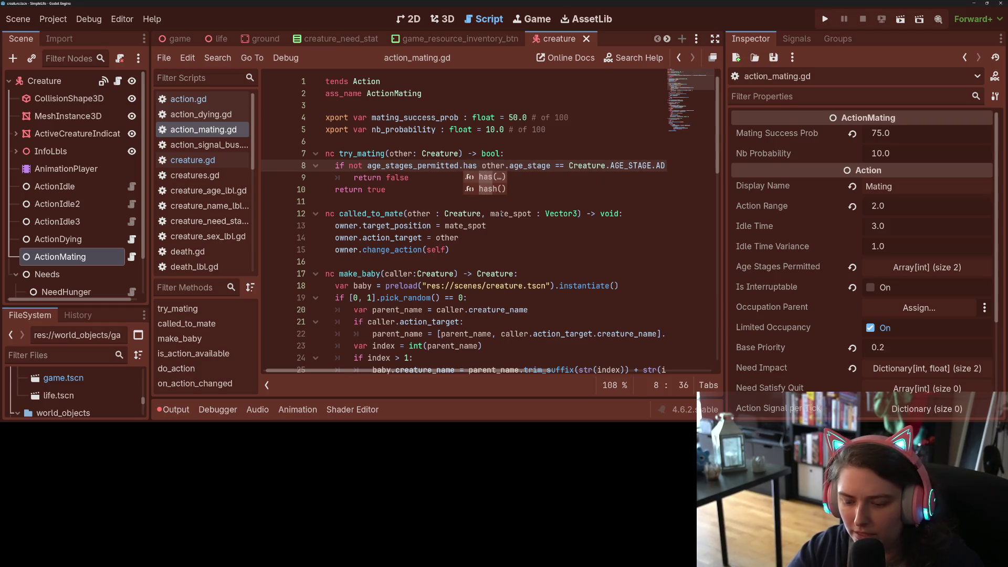
type("(")
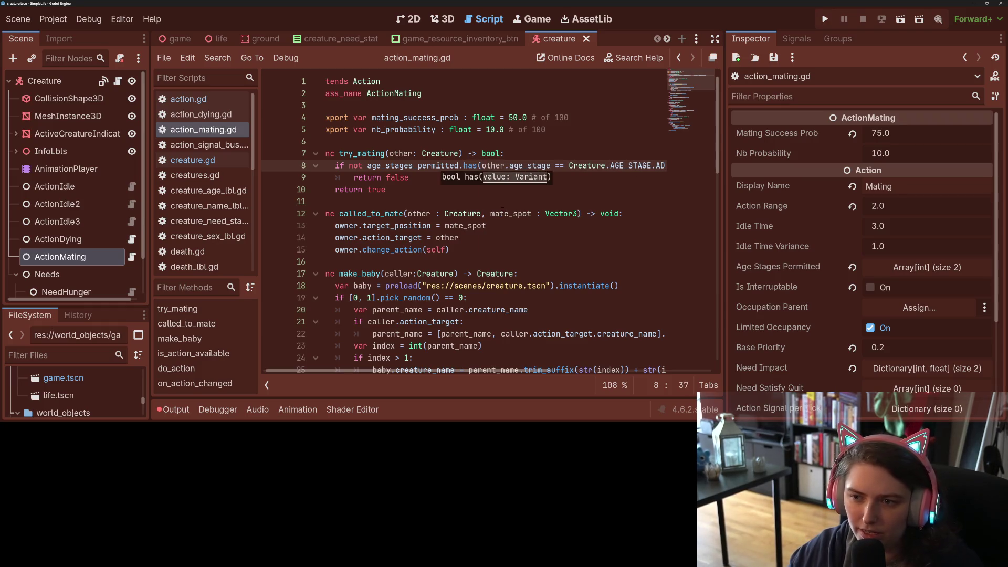
Delete the leftover ADULT/ELDER comparison from line 8 and save action_mating.gd
left_click(555, 166)
type(")")
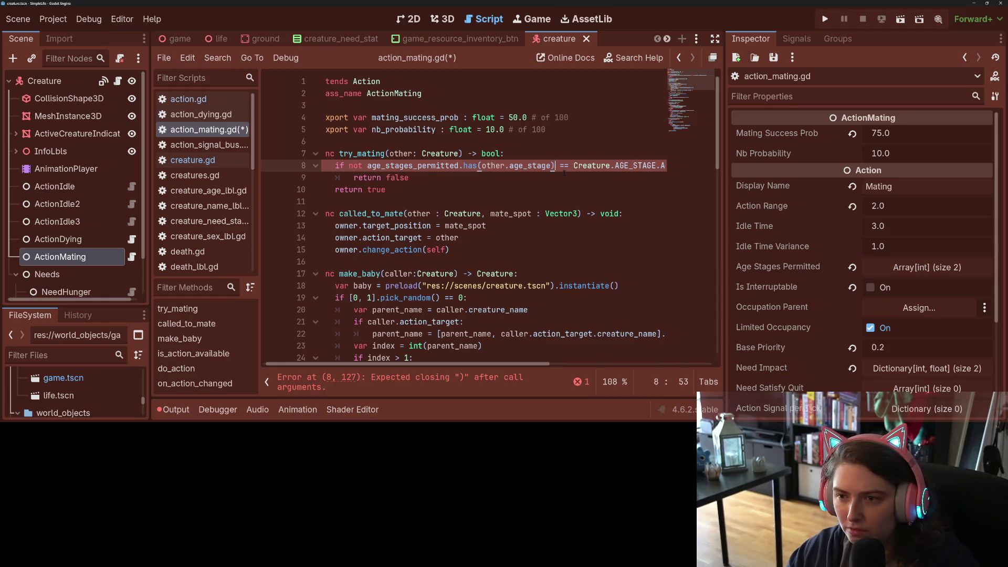
key("shift+End")
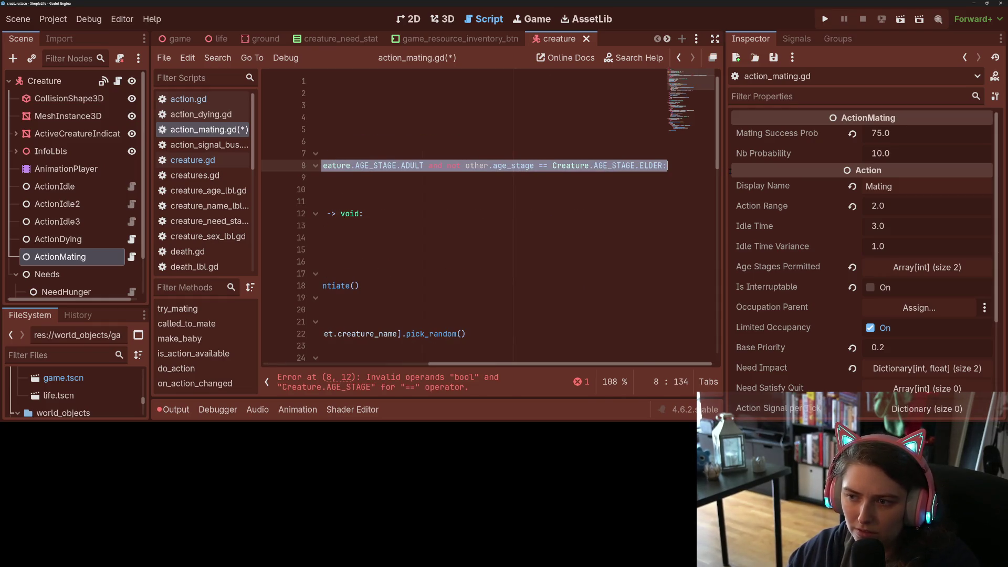
key("Delete")
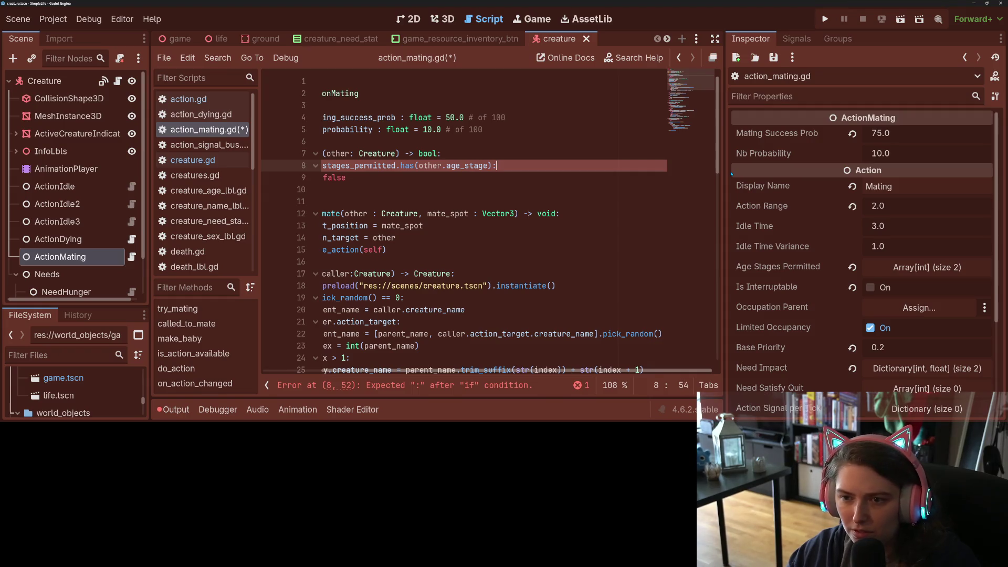
key("ctrl+s")
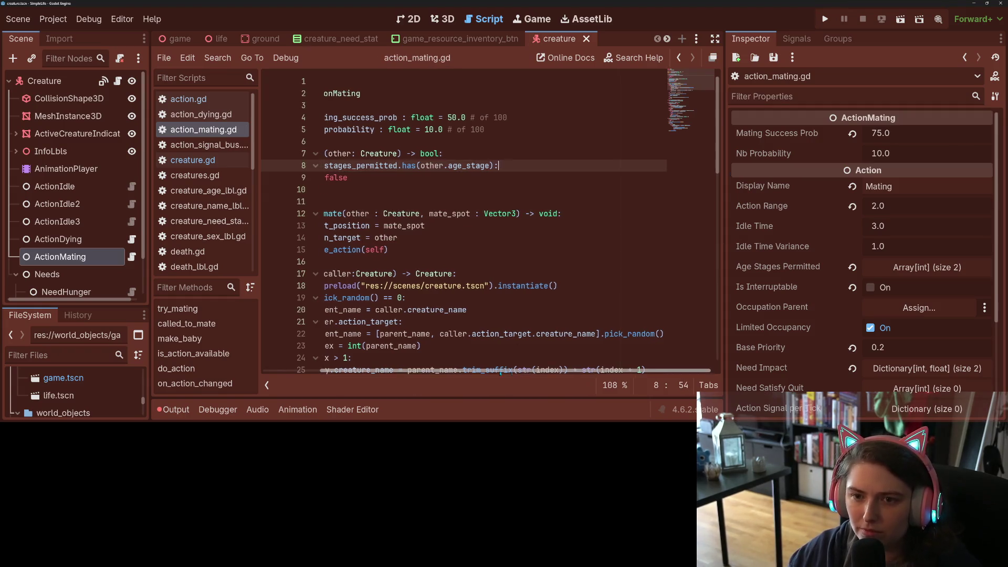
scroll(500, 371, "left", 2)
left_click(374, 153)
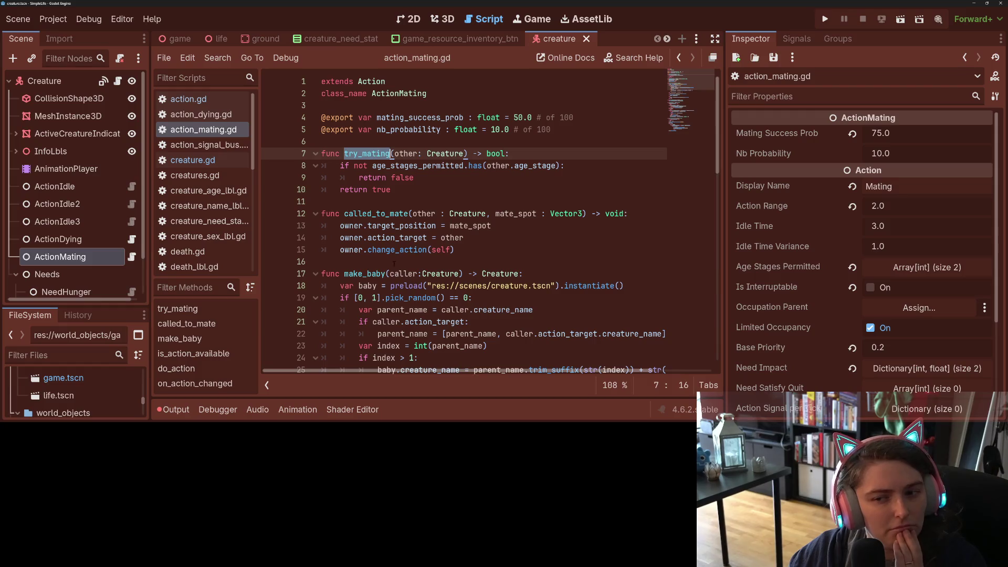
Scroll to on_action_changed and locate the is_interruptable state check on line 65
scroll(400, 298, "down", 9)
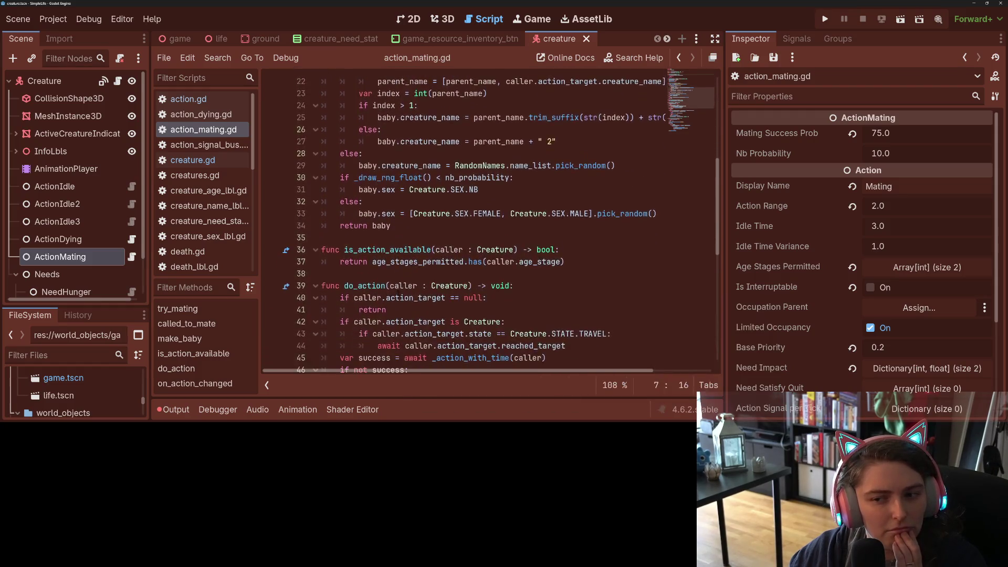
scroll(398, 292, "down", 3)
scroll(614, 326, "down", 4)
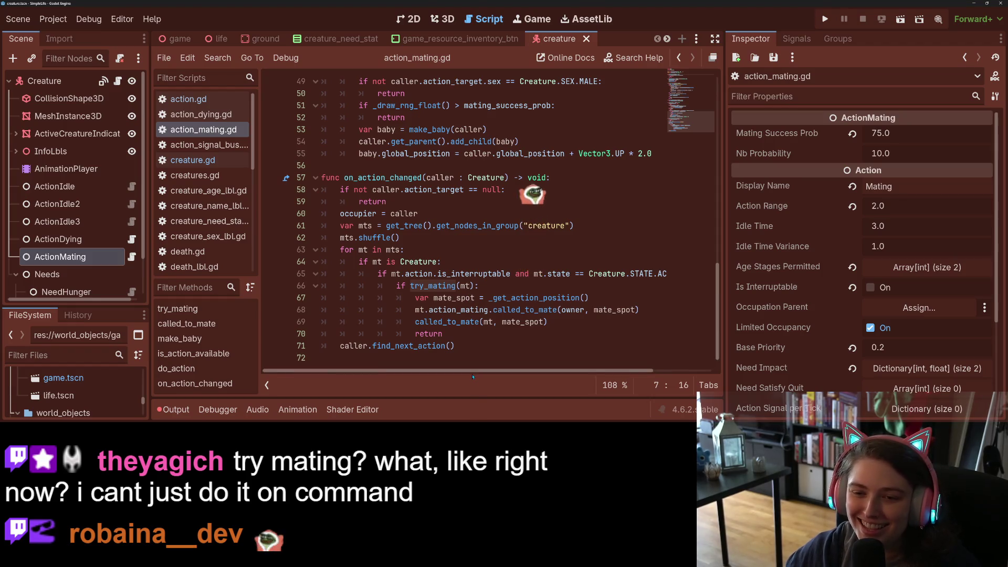
mouse_move(447, 371)
left_mouse_down()
mouse_move(494, 379)
mouse_move(482, 379)
left_mouse_up()
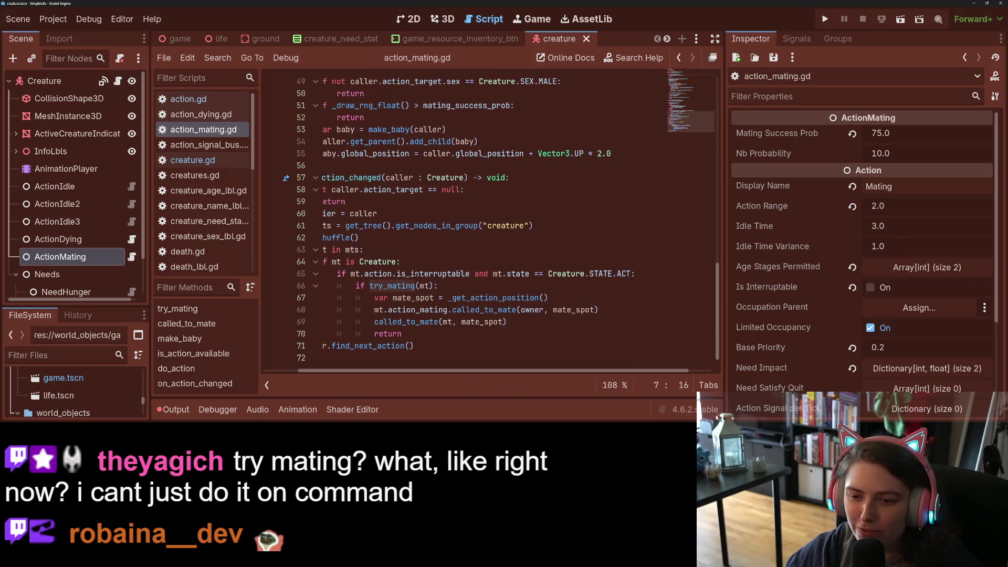
double_click(422, 275)
left_click_drag(436, 372, 460, 371)
left_click(595, 274)
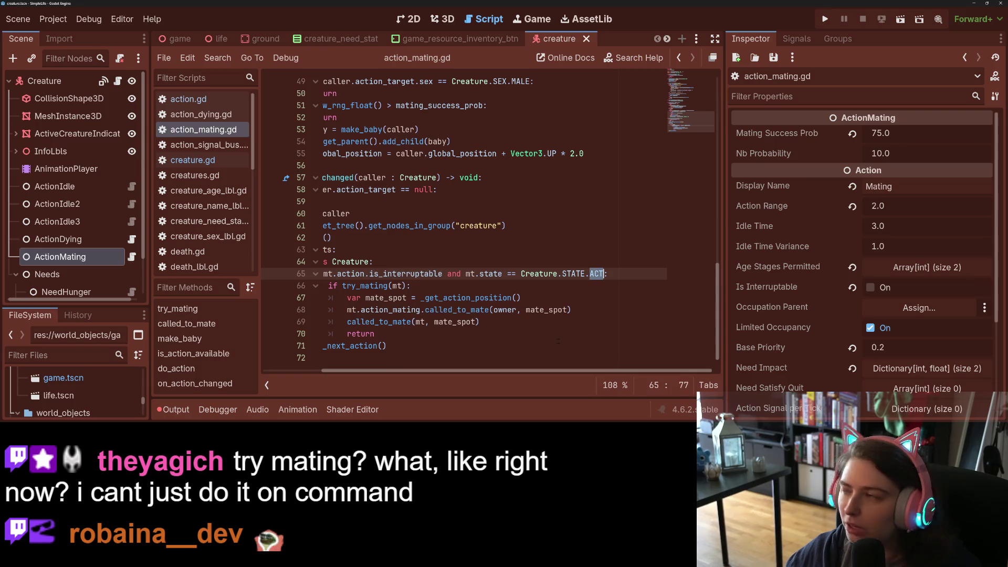
left_click_drag(545, 371, 466, 371)
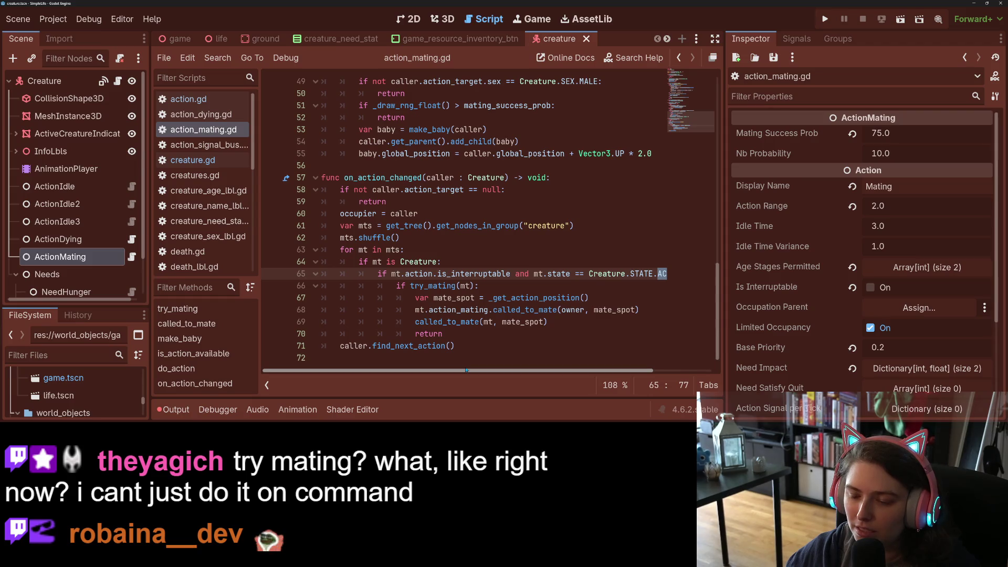
left_click_drag(481, 370, 505, 372)
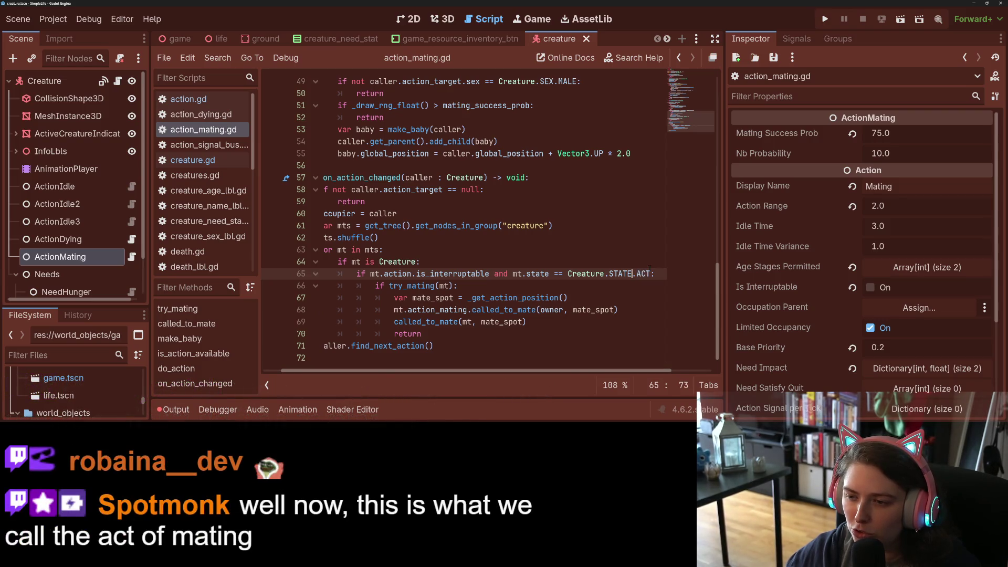
left_click_drag(651, 274, 495, 275)
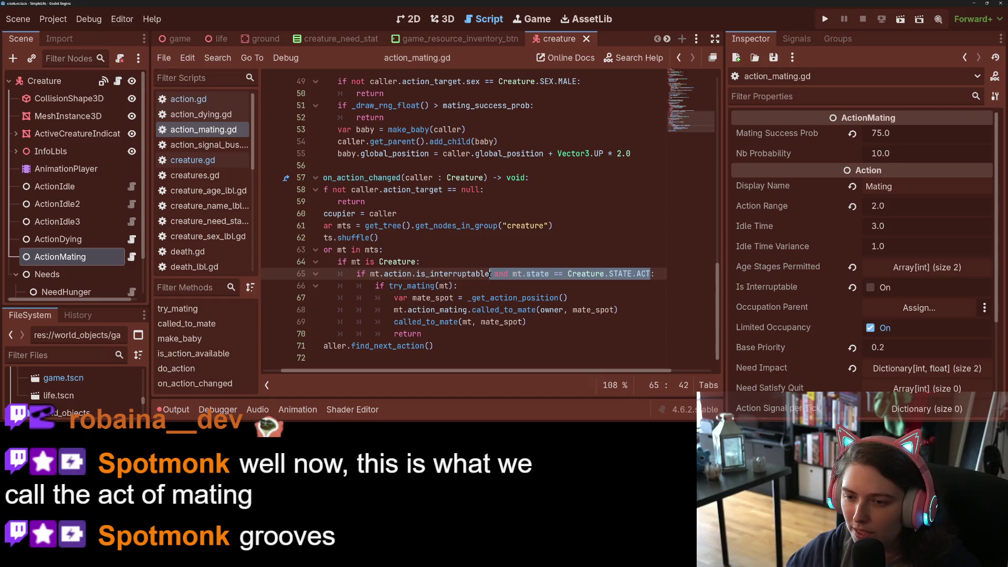
left_click(491, 274)
Append '#TODO: remove state check' to line 65, save, and run the game with F5
left_click(662, 273)
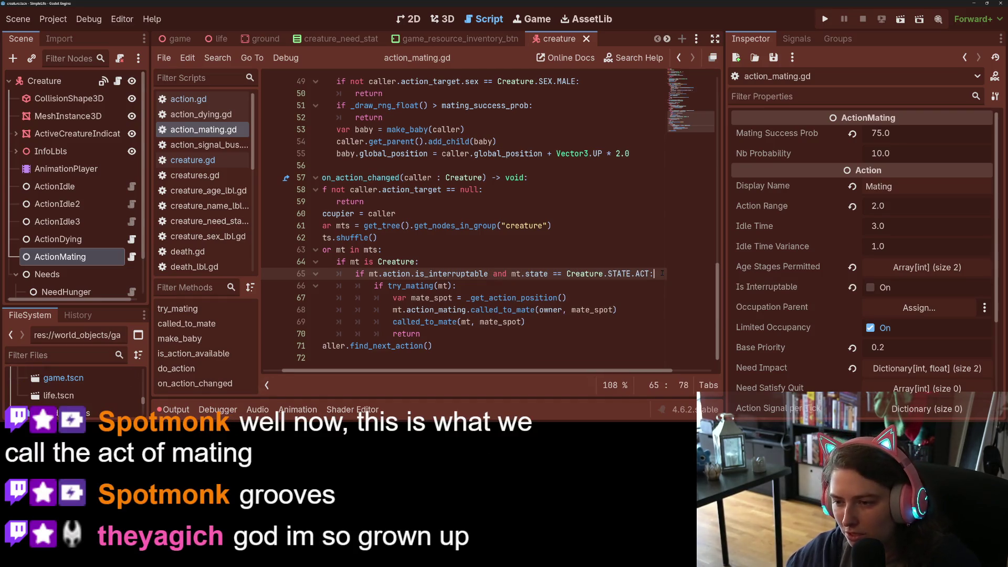
type(" #TODO")
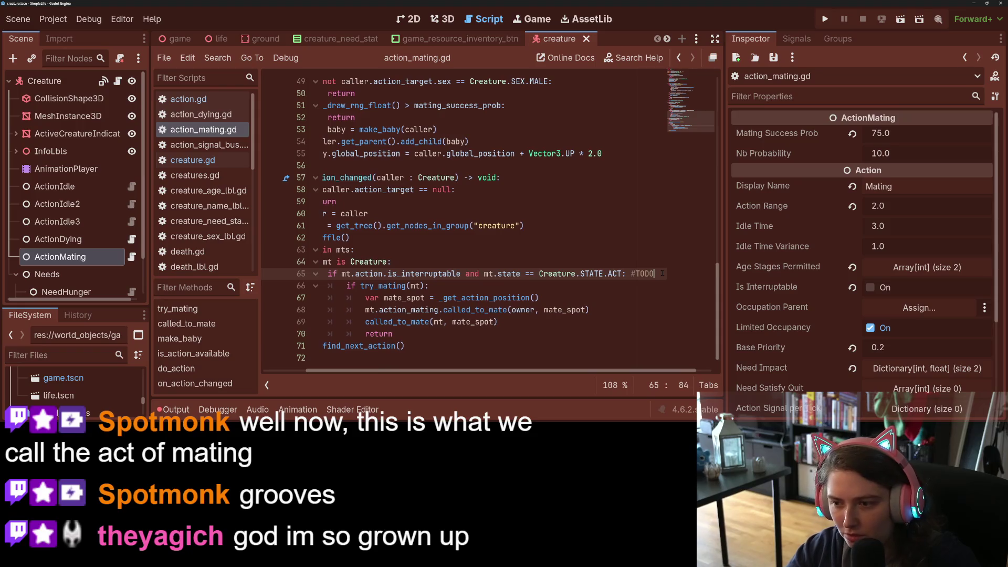
type(": remo")
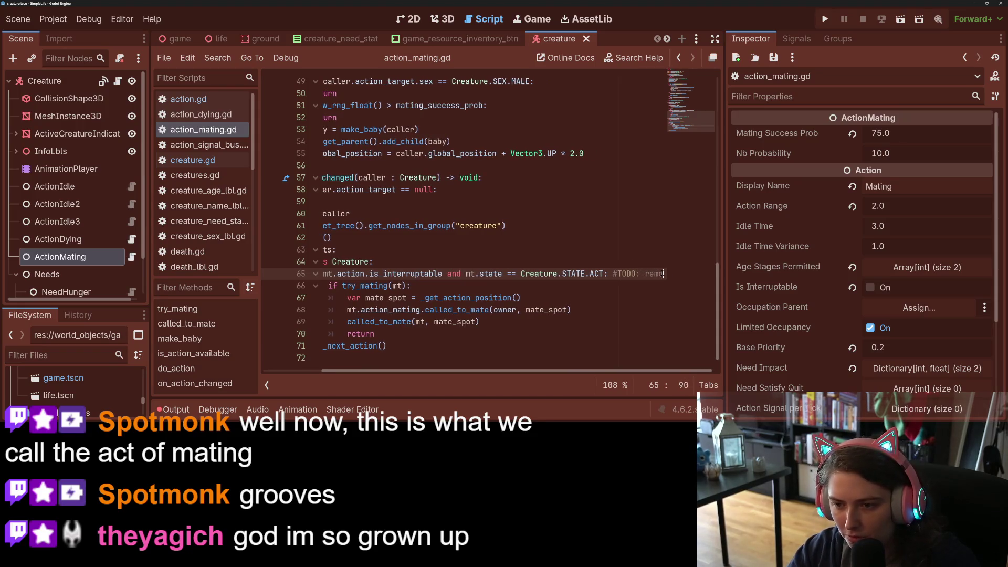
type("ve state check")
key("ctrl+s")
left_click_drag(537, 371, 436, 370)
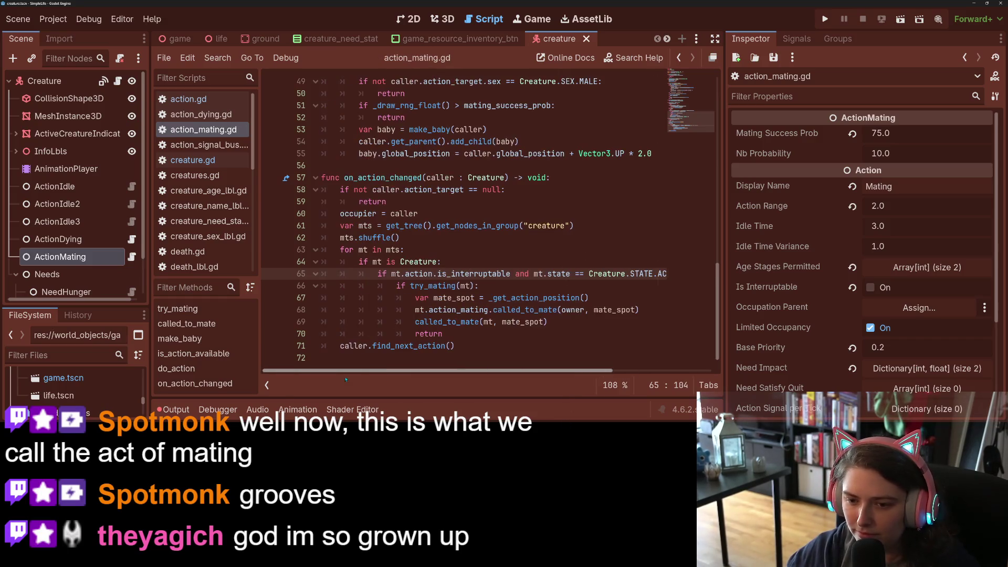
left_click(487, 310)
key("ctrl+s")
key("F5")
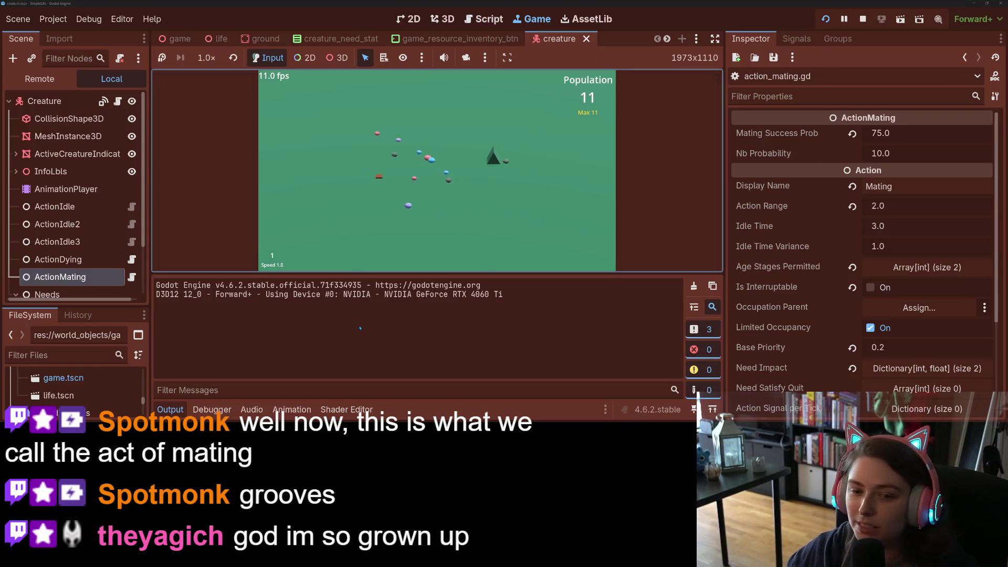
Hide the output log, return to speed 1.0, and place a food crate on the map
left_click(178, 413)
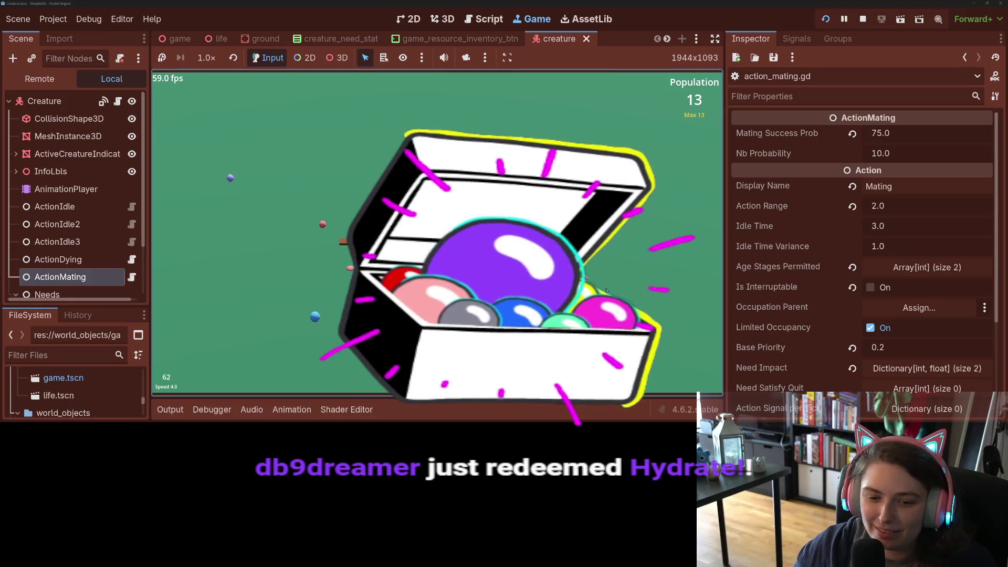
key("1")
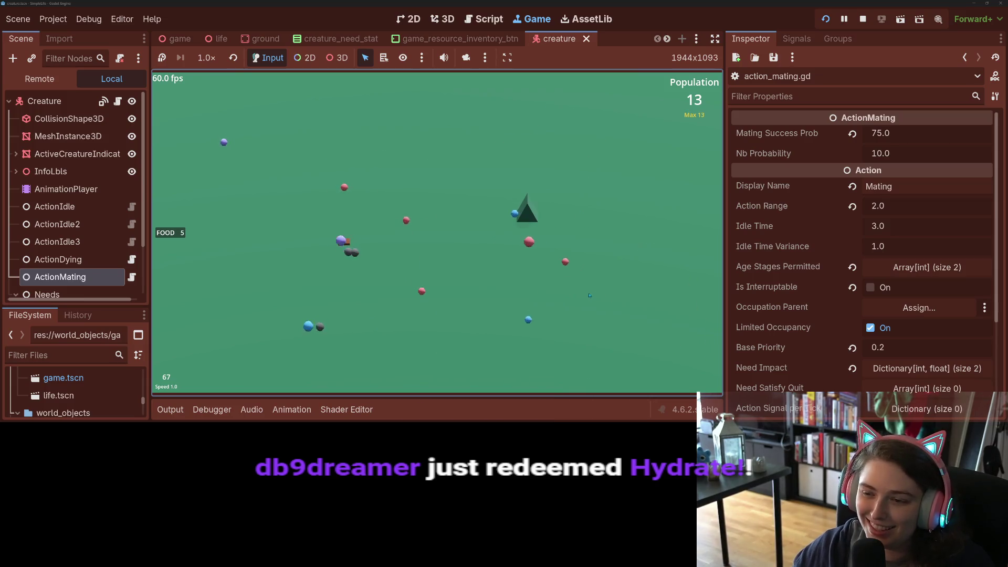
key("4")
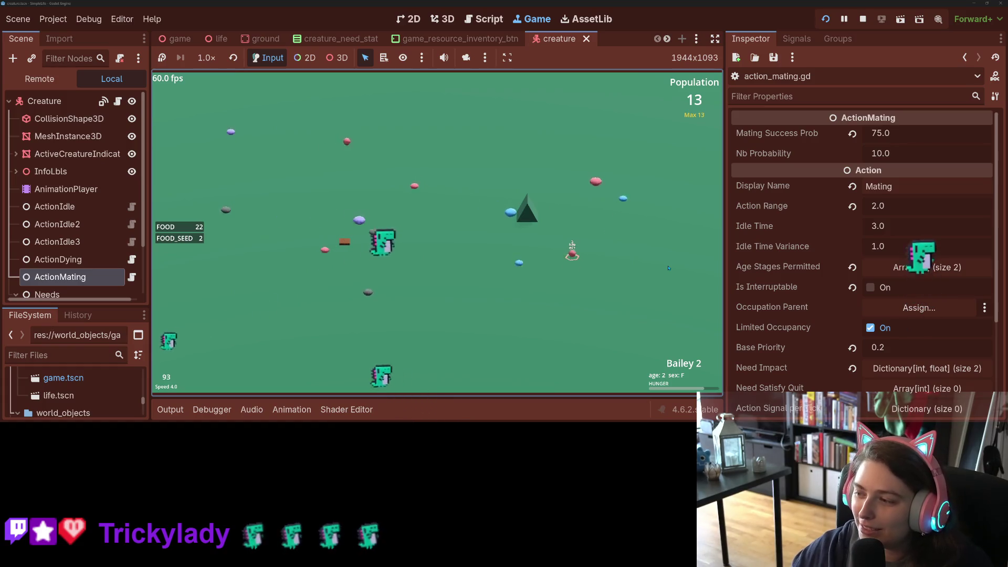
key("1")
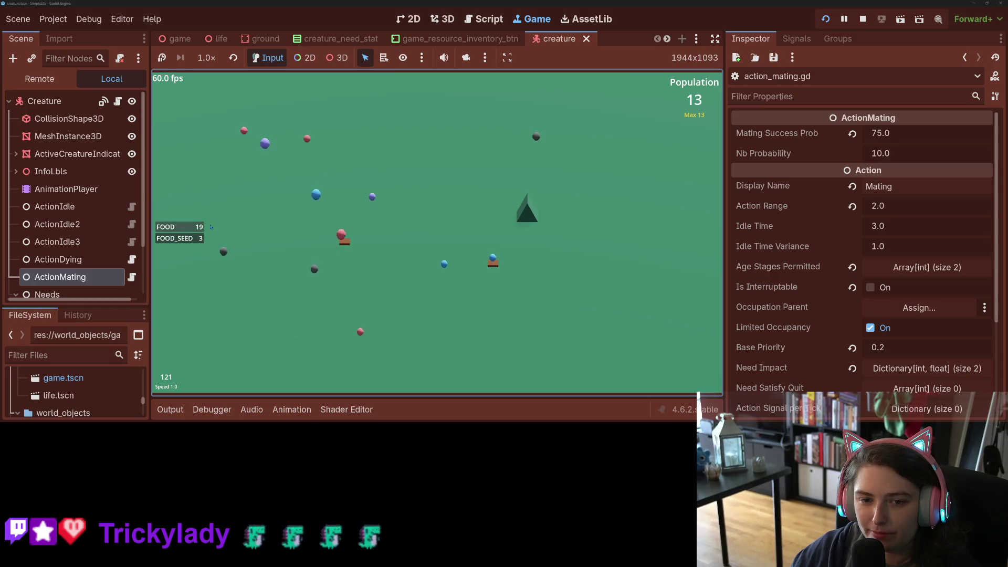
left_click_drag(189, 234, 412, 203)
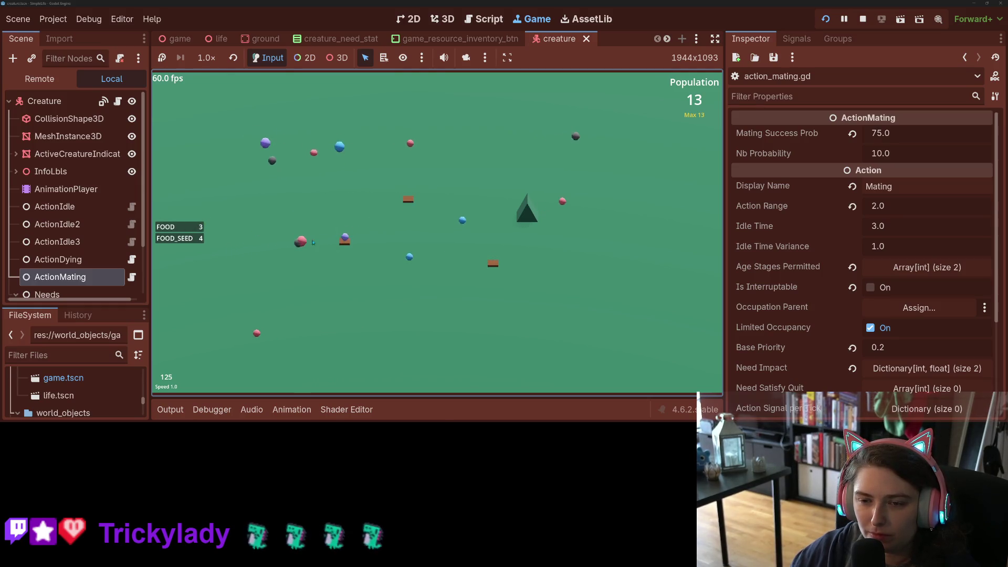
Toggle speed between 4x and 1x, then drag more food from FOOD stock onto the field
key("4")
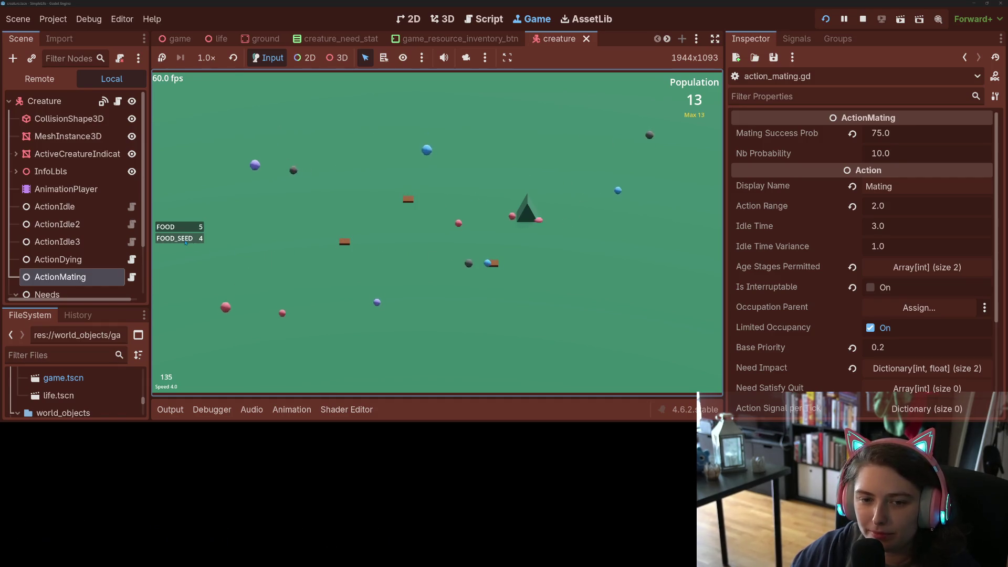
key("1")
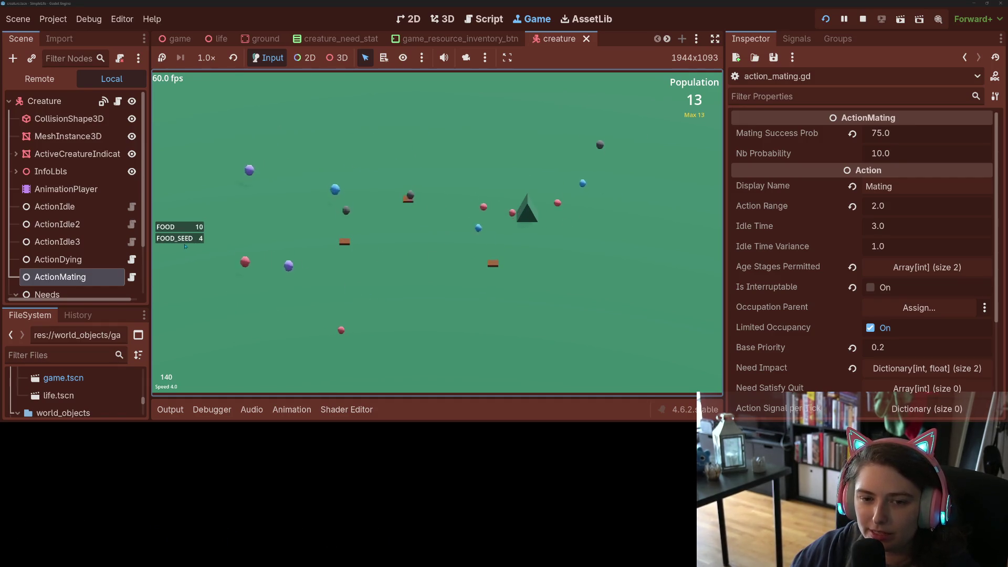
key("4")
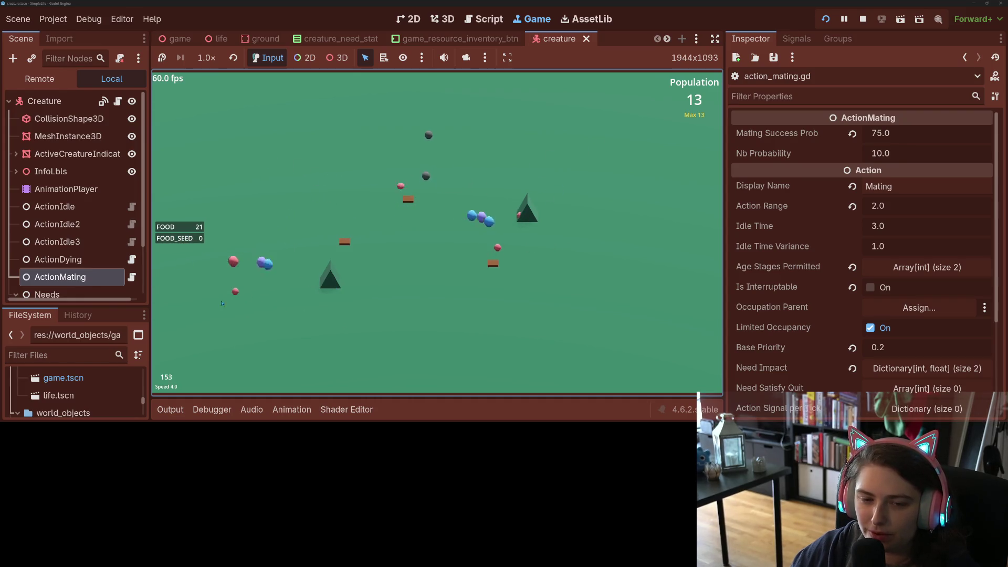
key("1")
left_click_drag(189, 226, 384, 222)
left_click_drag(450, 224, 441, 246)
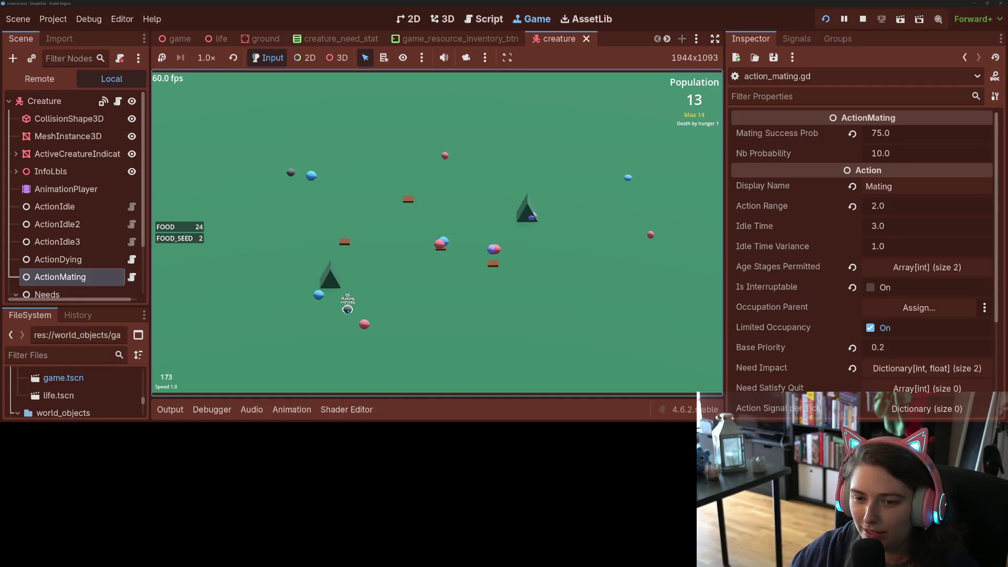
Inspect several creatures, including the red female, and speed the simulation to 8x
left_click(373, 334)
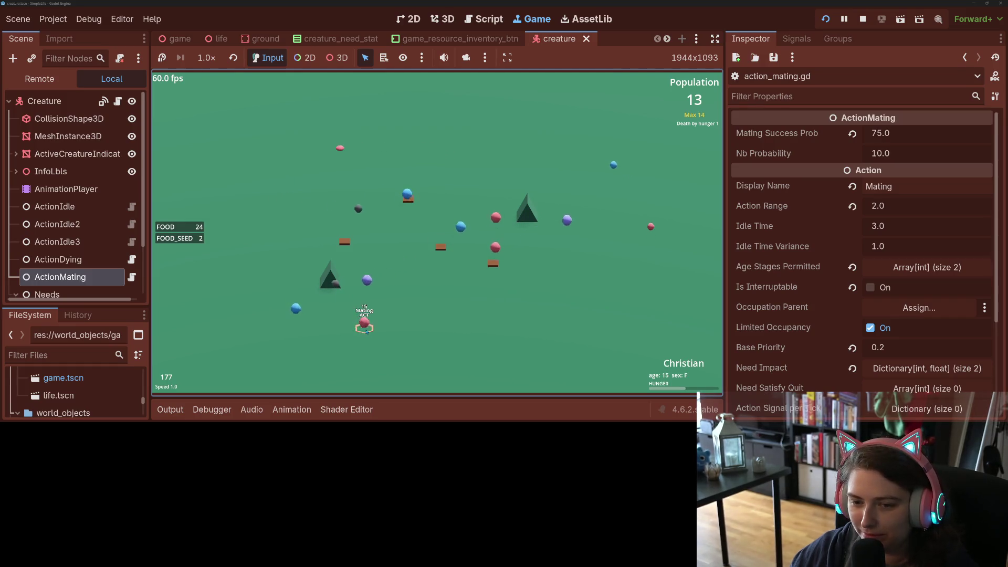
left_click(426, 342)
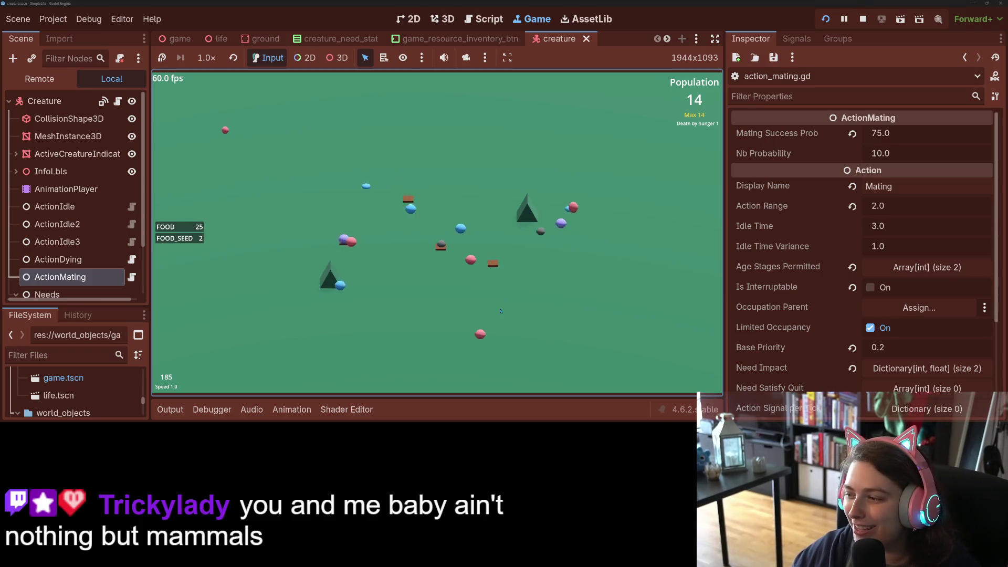
left_click(575, 212)
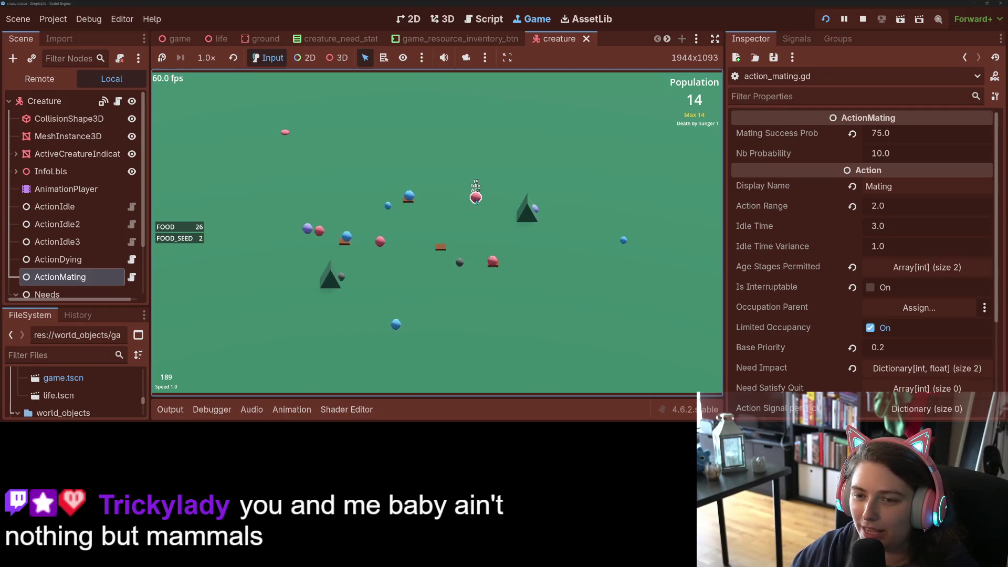
left_click(476, 200)
key("plus")
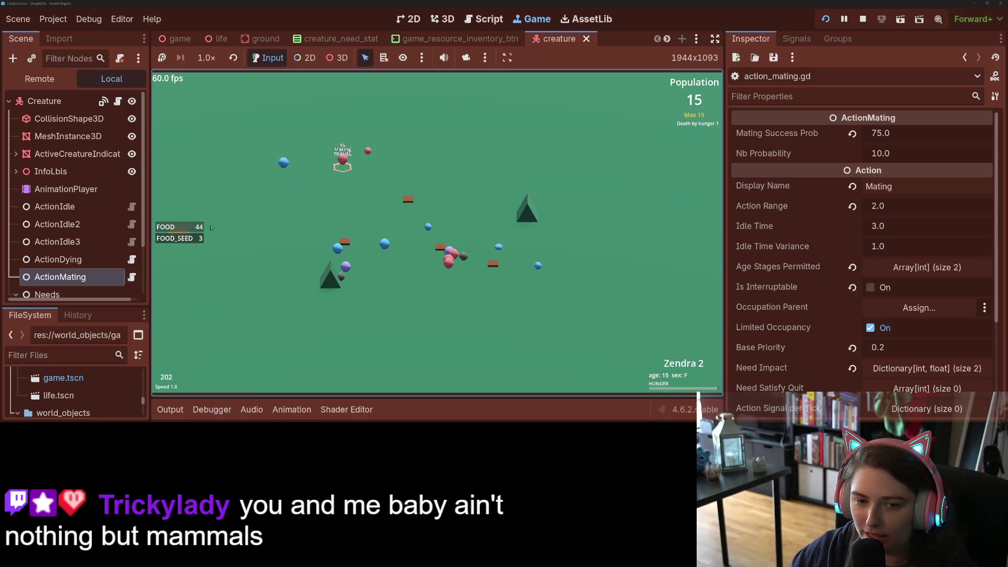
left_click(491, 195)
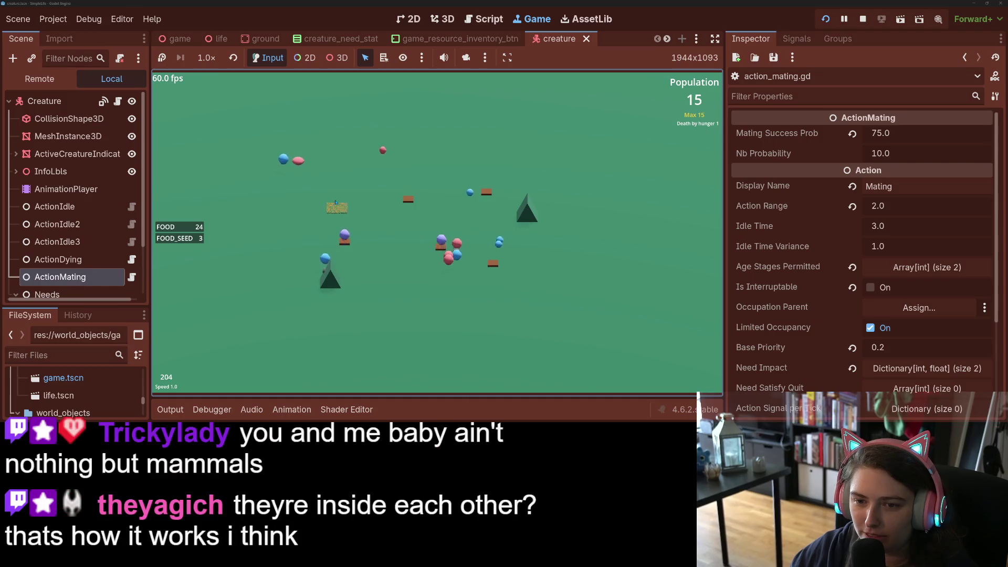
Inspect a mating creature and another one while running at 16x, then 4x
left_click(468, 264)
key("Up")
key("Up")
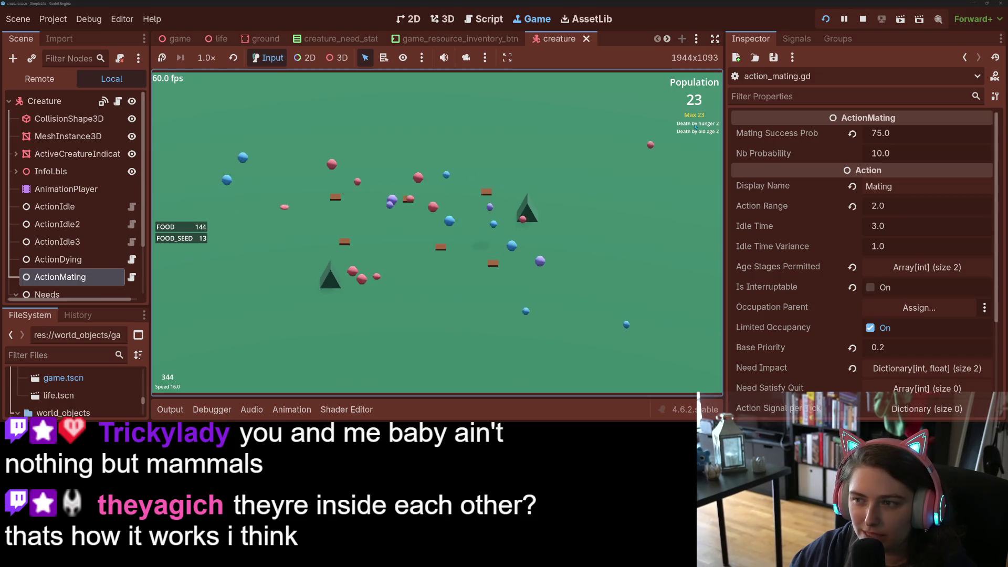
key("minus")
key("minus")
key("minus")
key("minus")
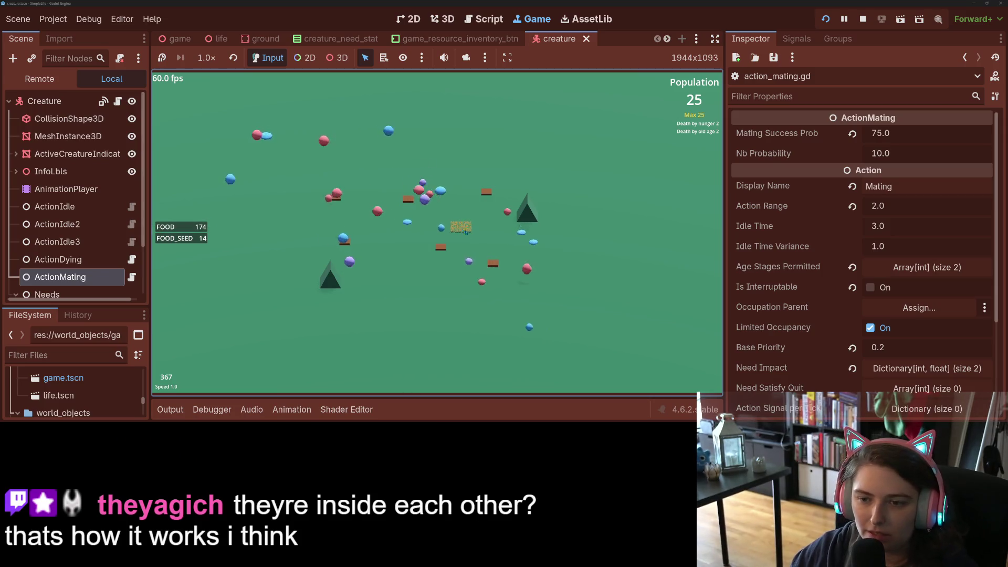
left_click(376, 213)
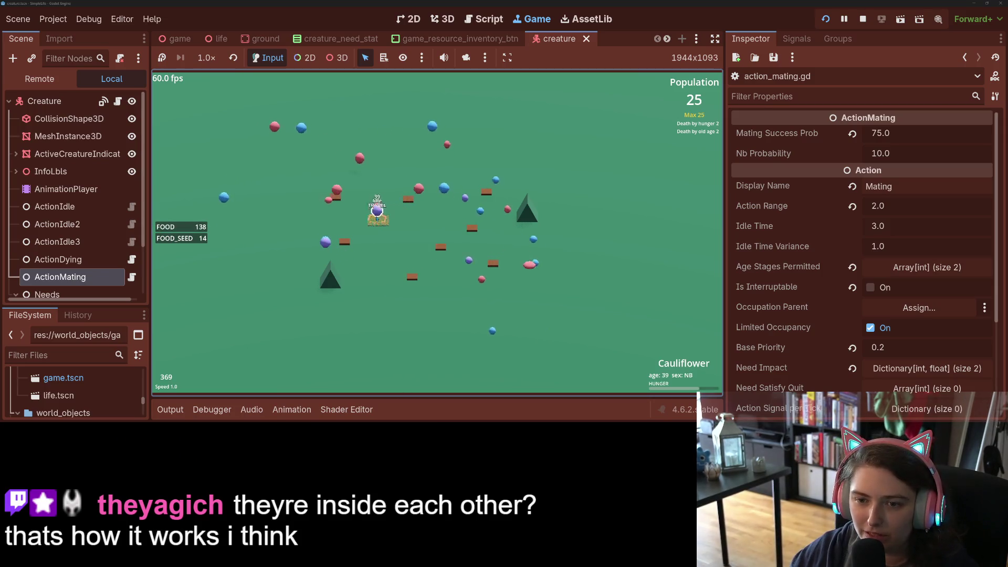
left_click(331, 259)
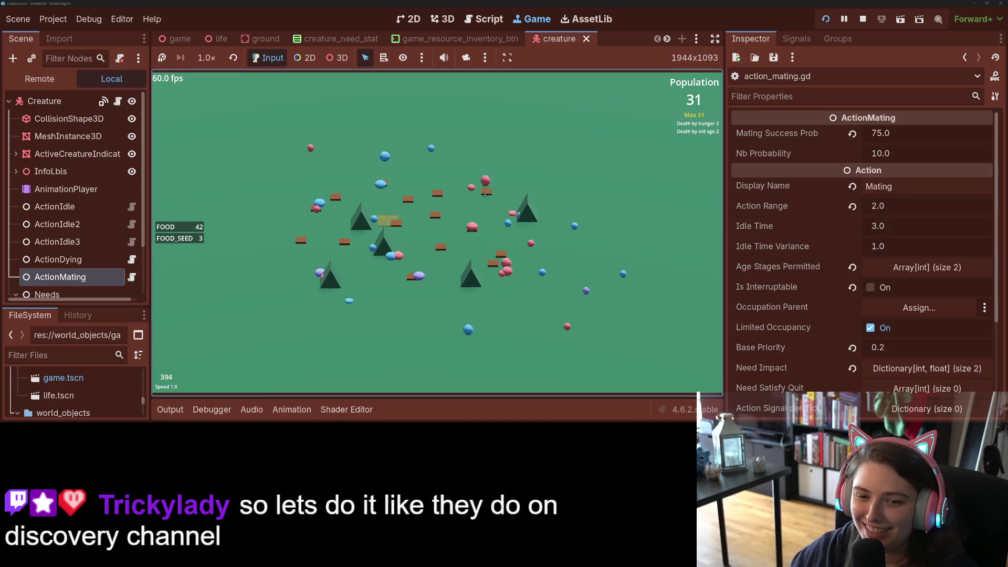
Cycle the simulation speed among 1x, 2x, 4x and 8x as the population climbs to 74
key("4")
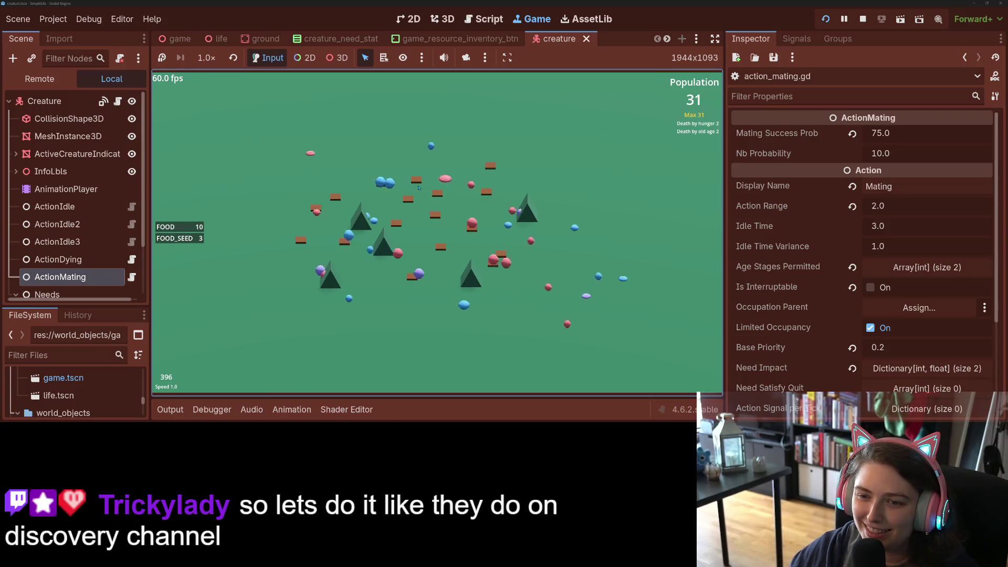
key("1")
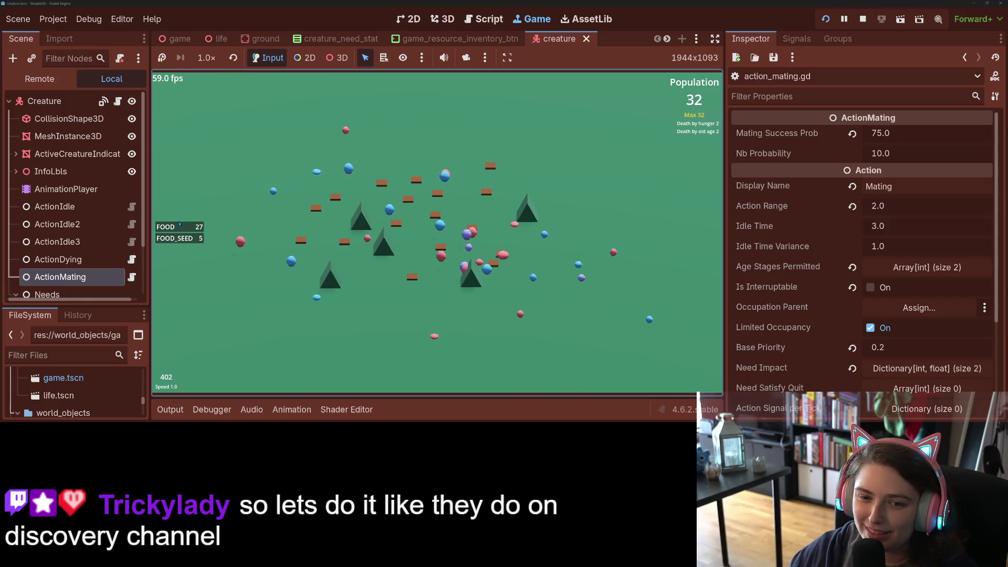
key("4")
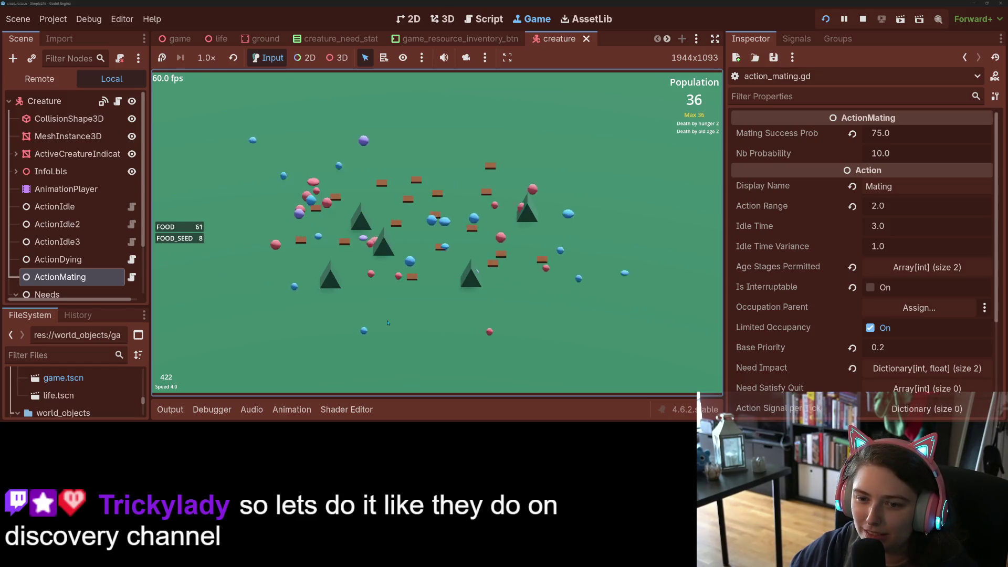
key("8")
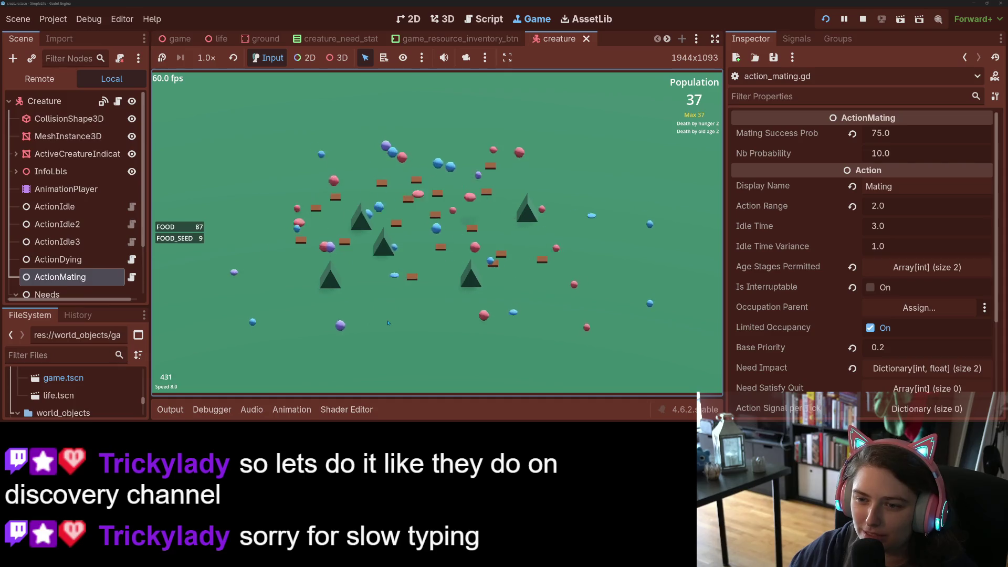
key("2")
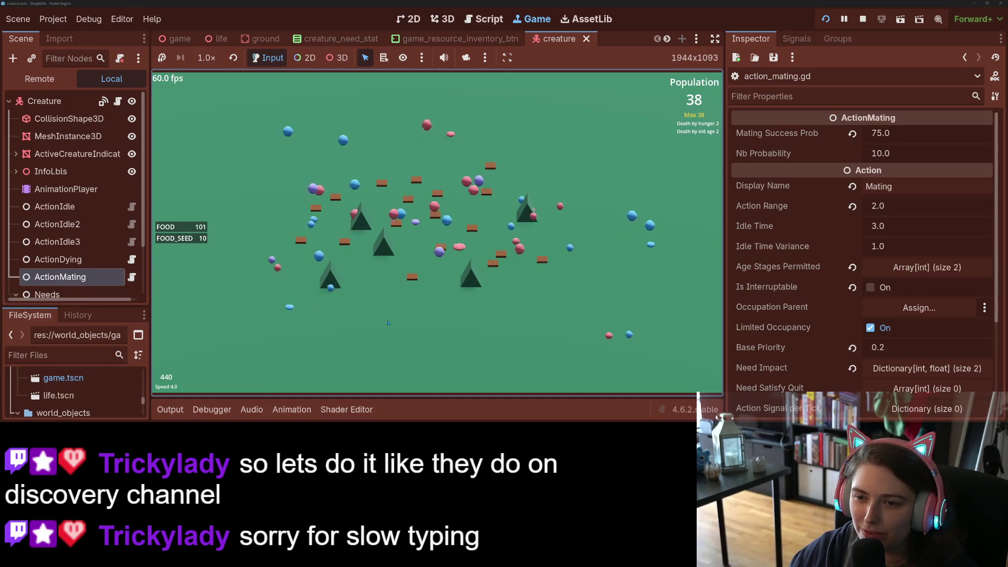
key("1")
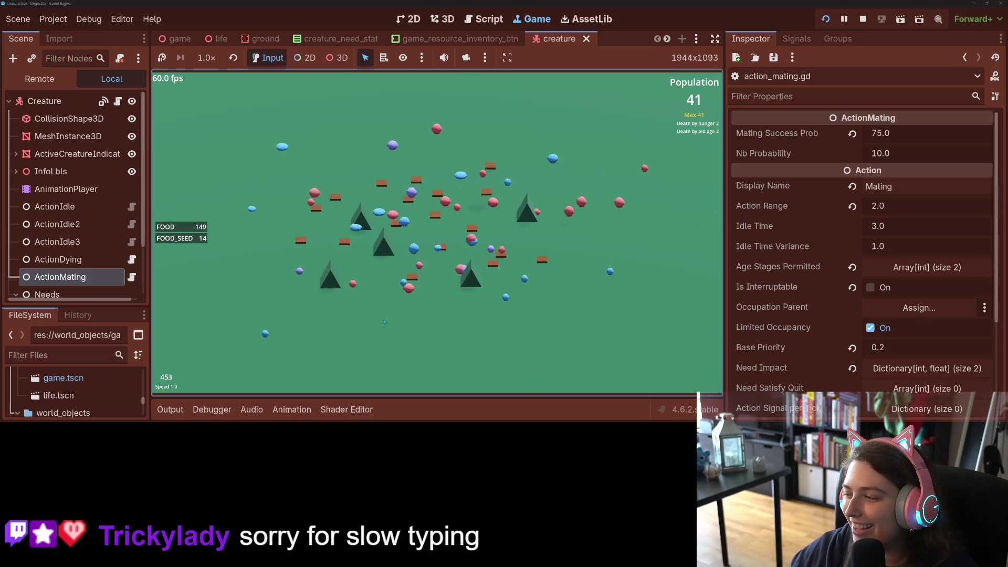
key("2")
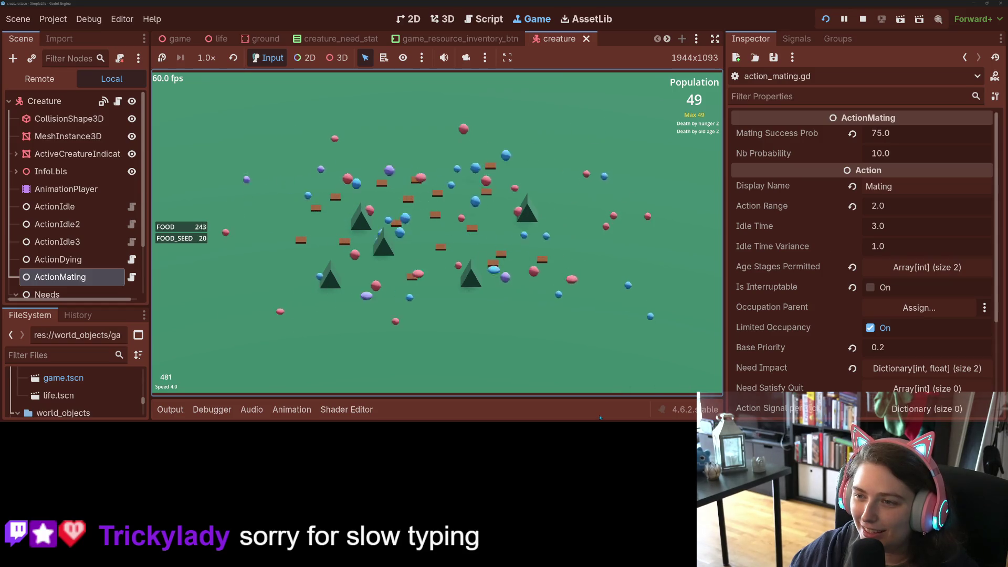
key("Up")
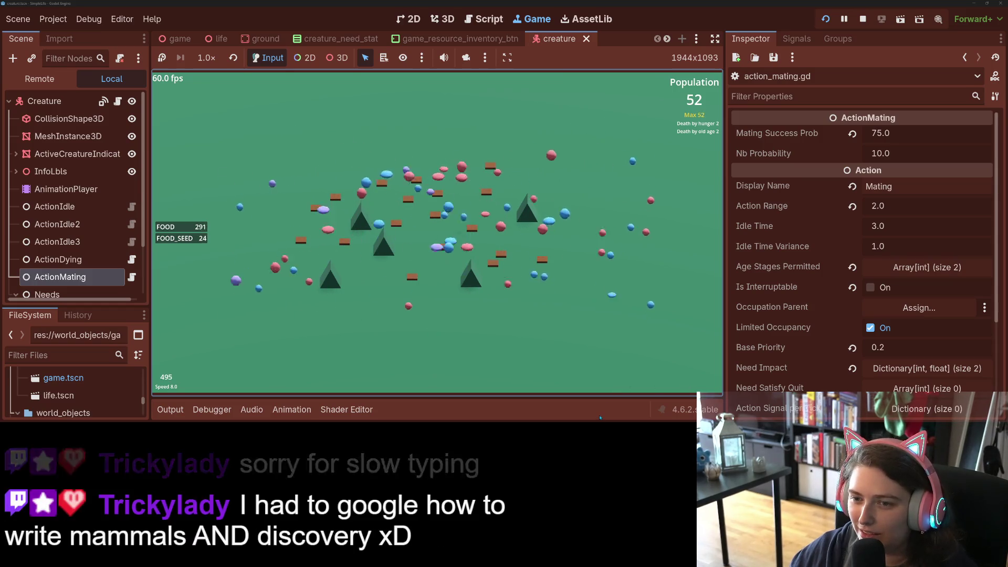
key("Down")
key("Down")
key("Down")
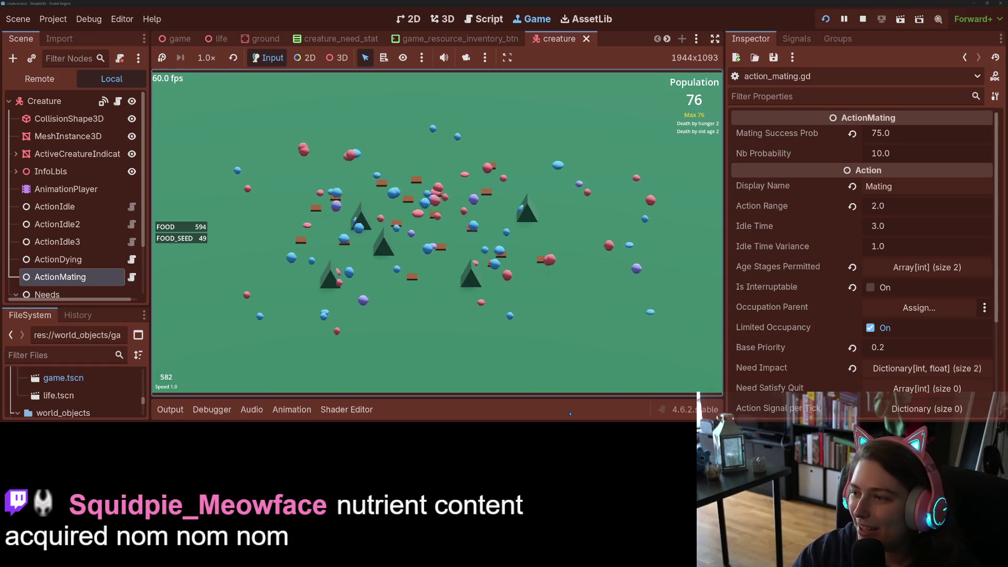
Run the simulation at 2x, 4x, 2x, then 1x as the population reaches 138
key("2")
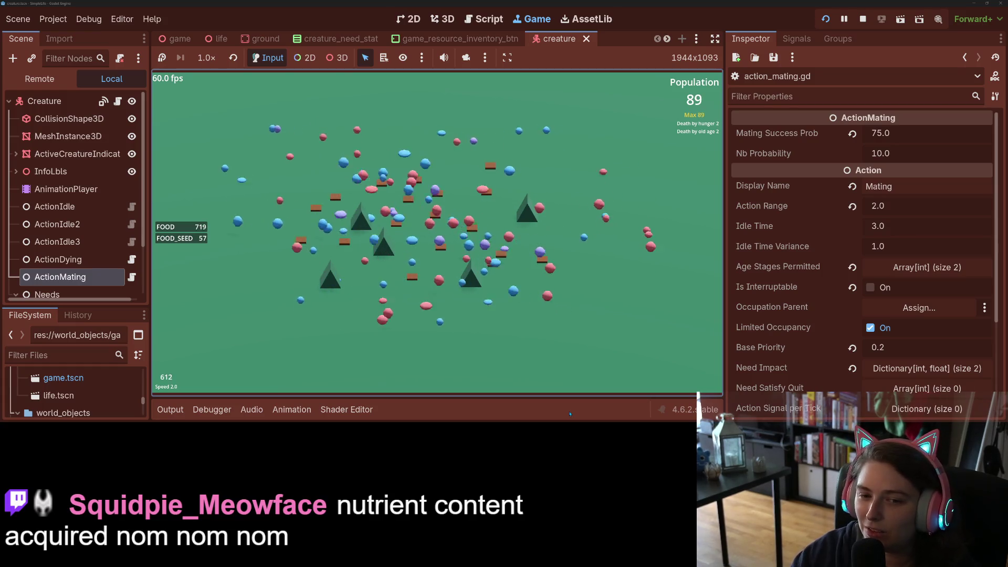
key("4")
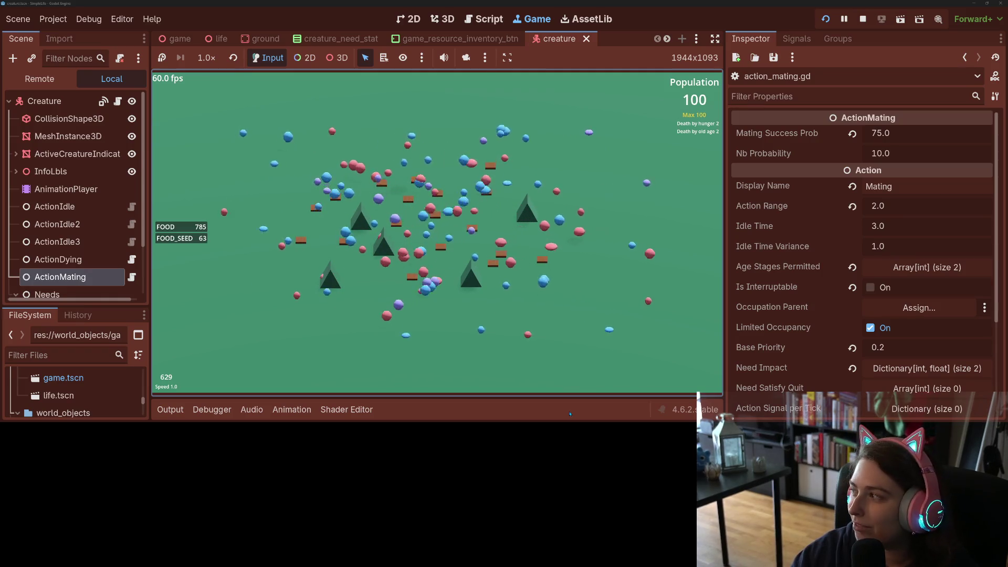
key("2")
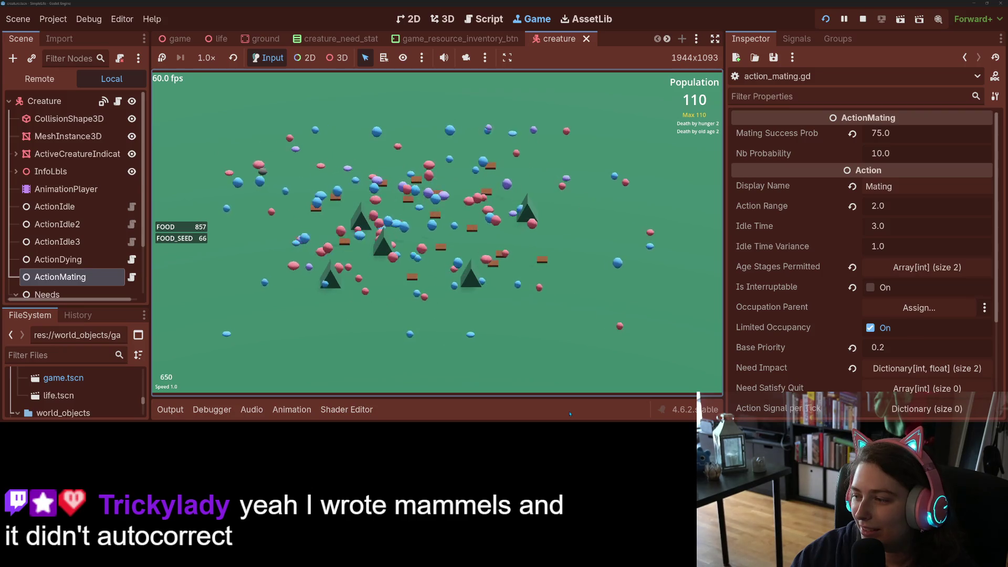
key("1")
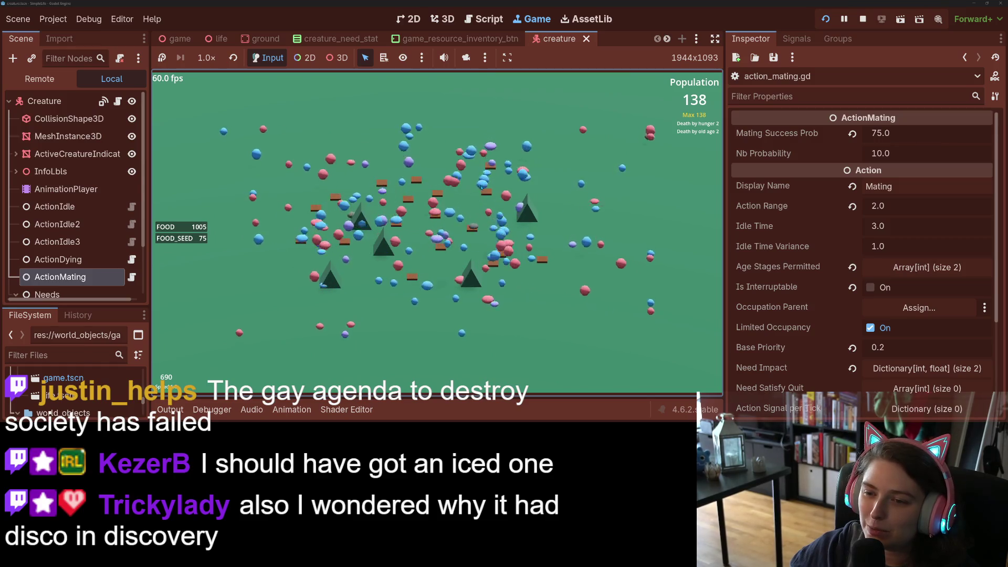
Select a young creature, then enable Distraction Free Mode so the game fills the editor
mouse_move(447, 248)
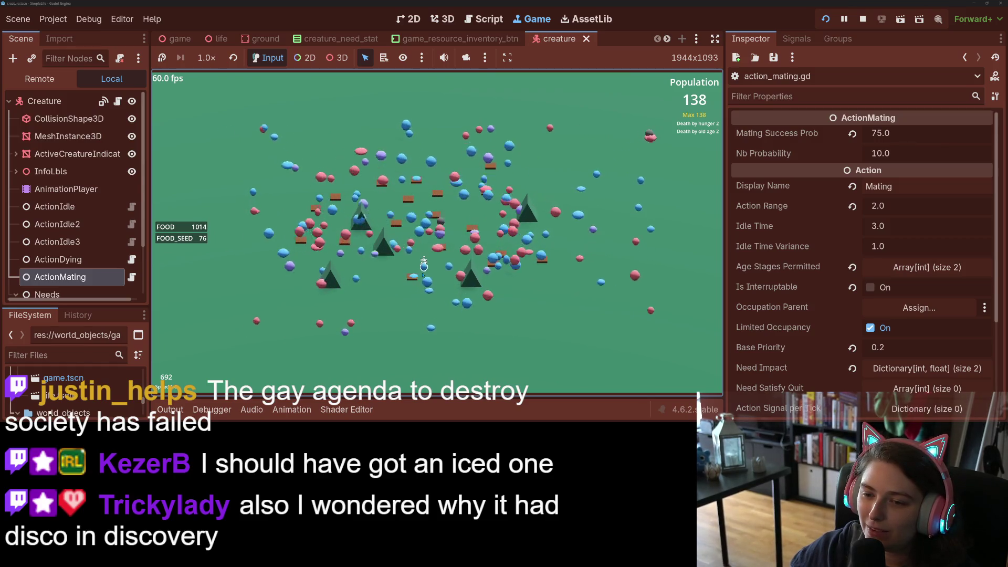
left_click(423, 261)
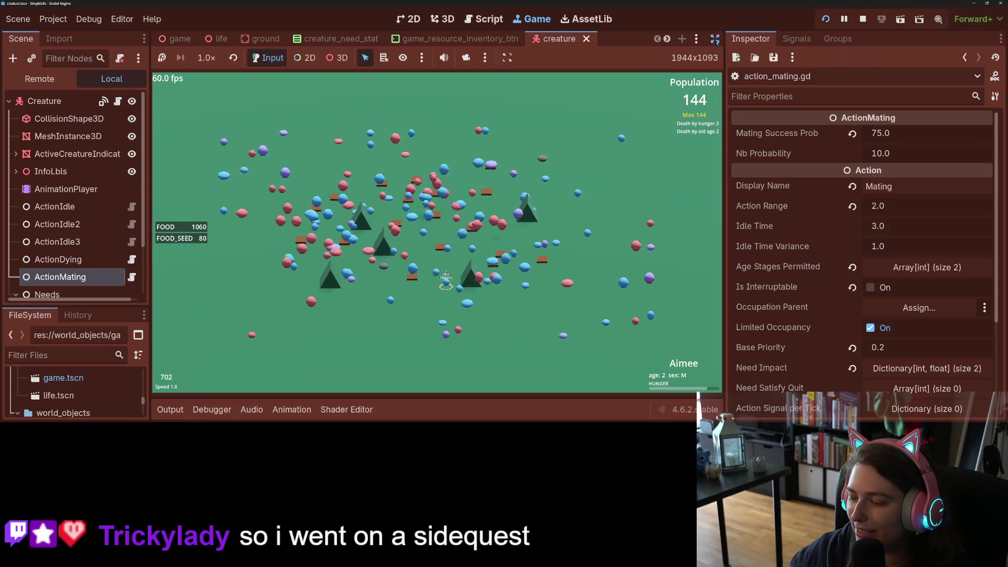
left_click(715, 39)
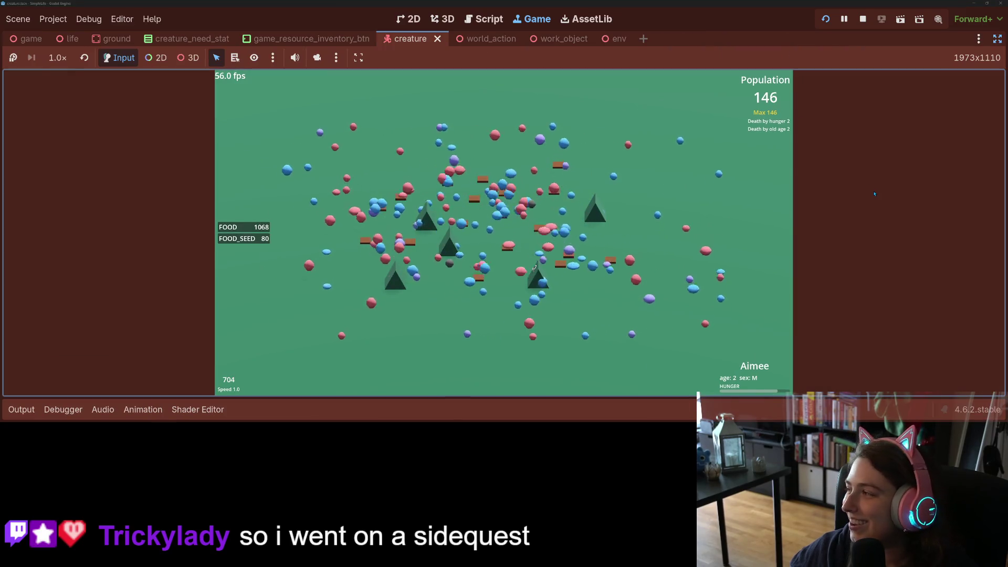
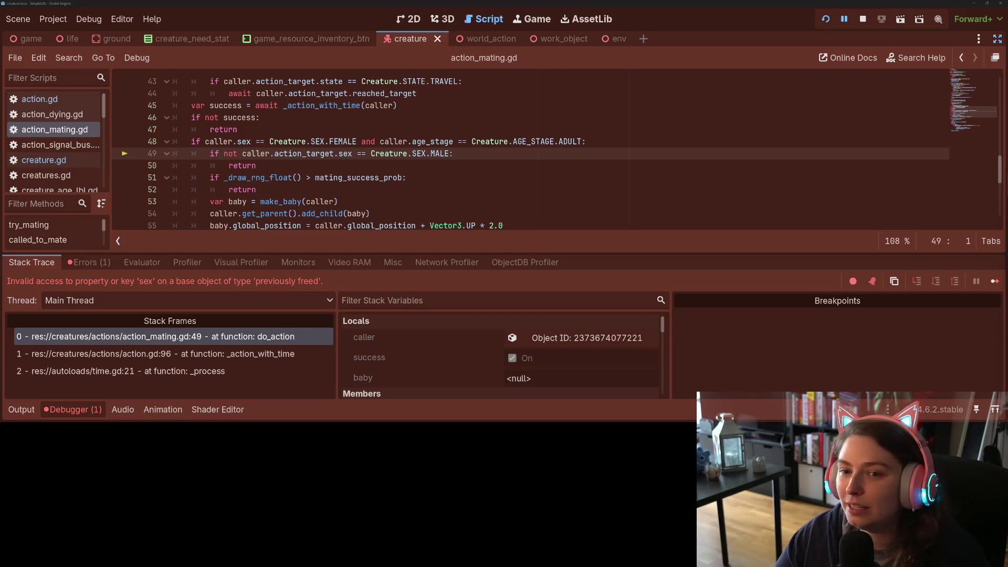
Jump to the _action_with_time definition in action.gd and stop the running game
left_click(223, 129)
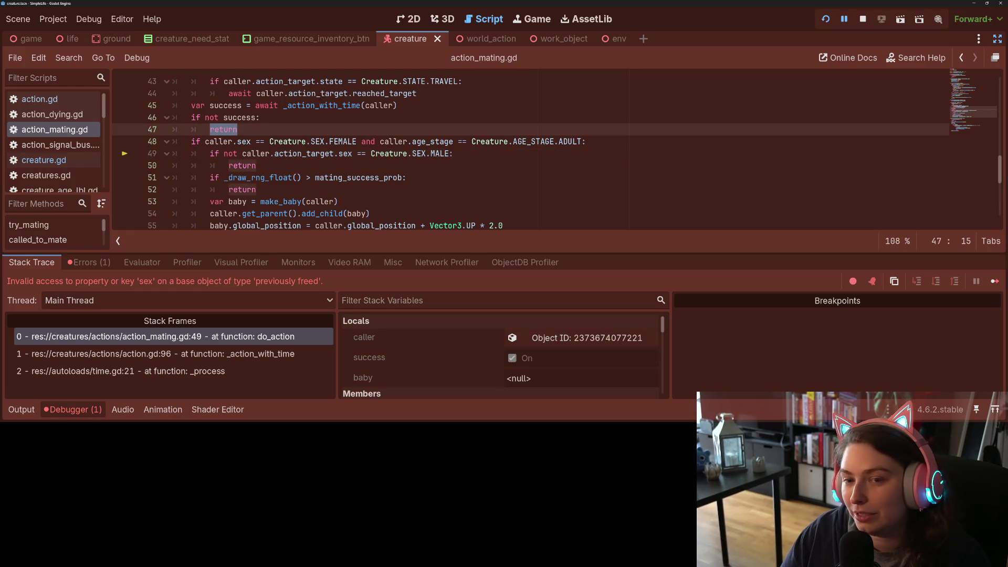
left_click(321, 105, "ctrl")
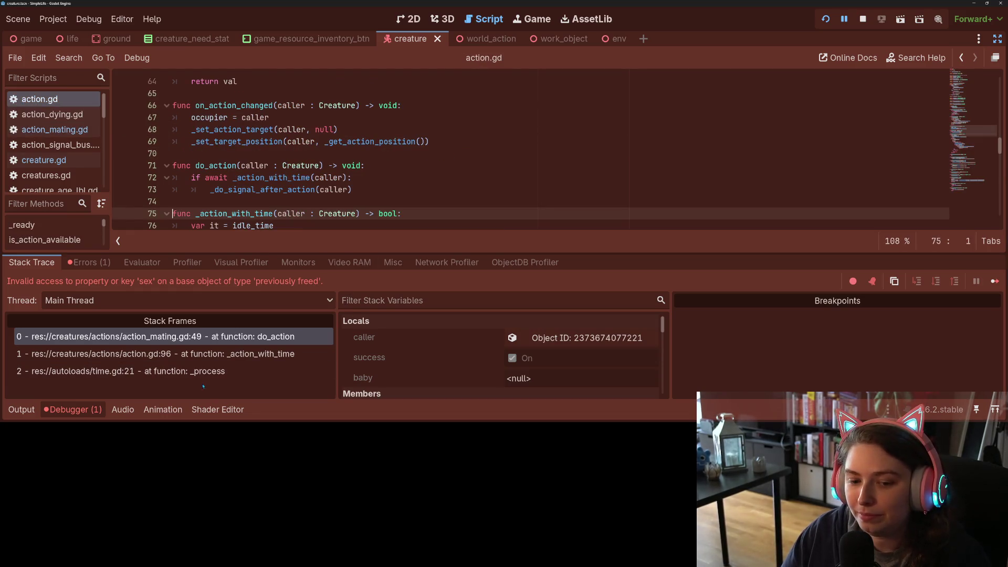
left_click(862, 19)
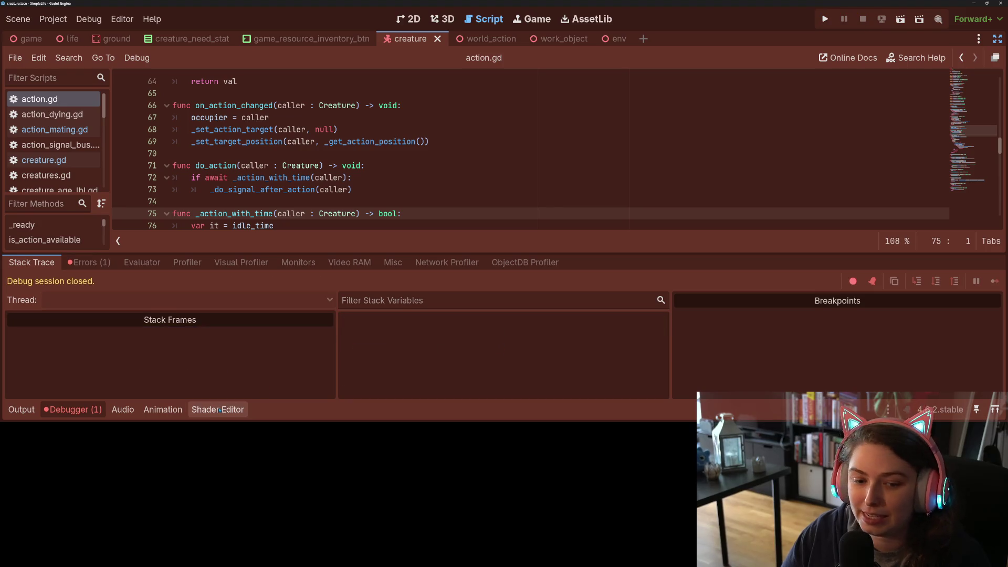
left_click(73, 410)
Read through the _action_with_time tick loop, then move to the blank line before _ready
mouse_move(355, 245)
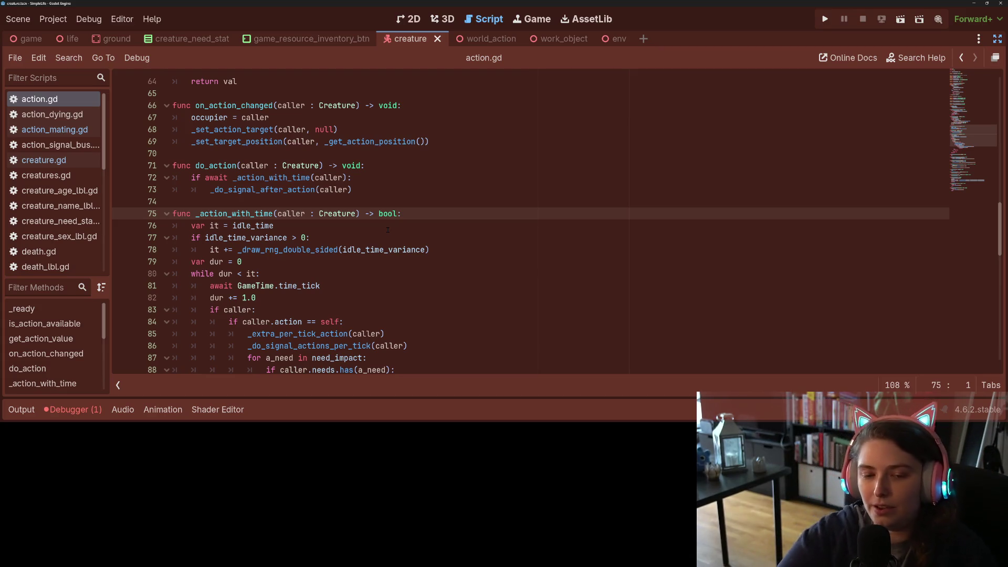
left_click(332, 246)
left_click(315, 226)
scroll(315, 226, "down", 2)
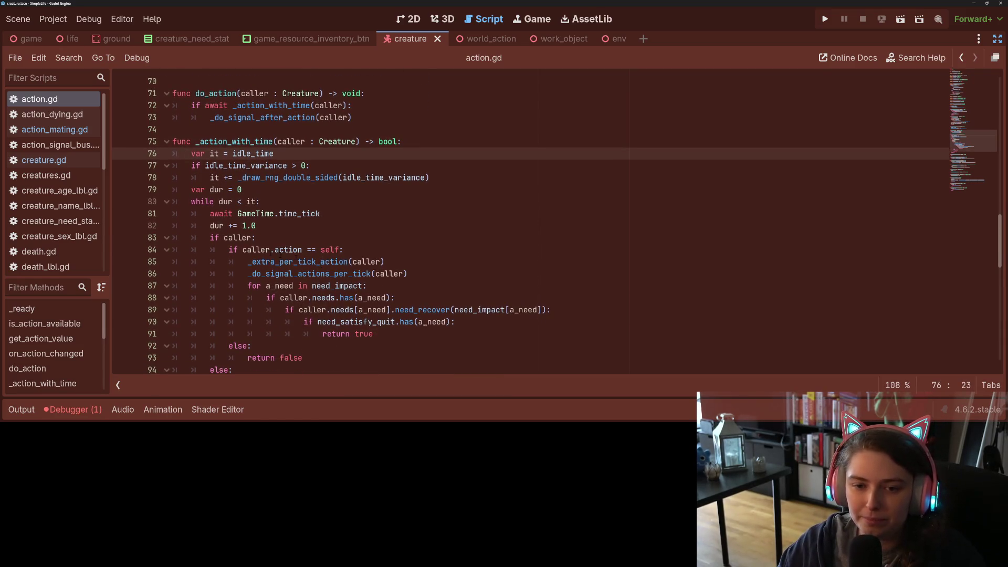
left_click(335, 211)
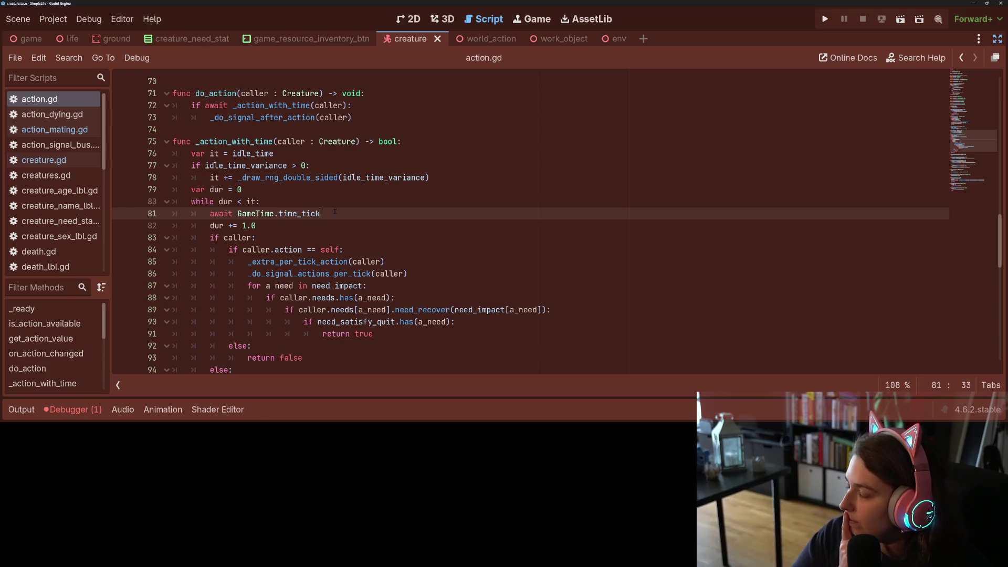
scroll(335, 212, "down", 5)
scroll(335, 212, "down", 2)
scroll(335, 212, "up", 20)
scroll(335, 211, "up", 3)
scroll(335, 212, "down", 6)
left_click(269, 251)
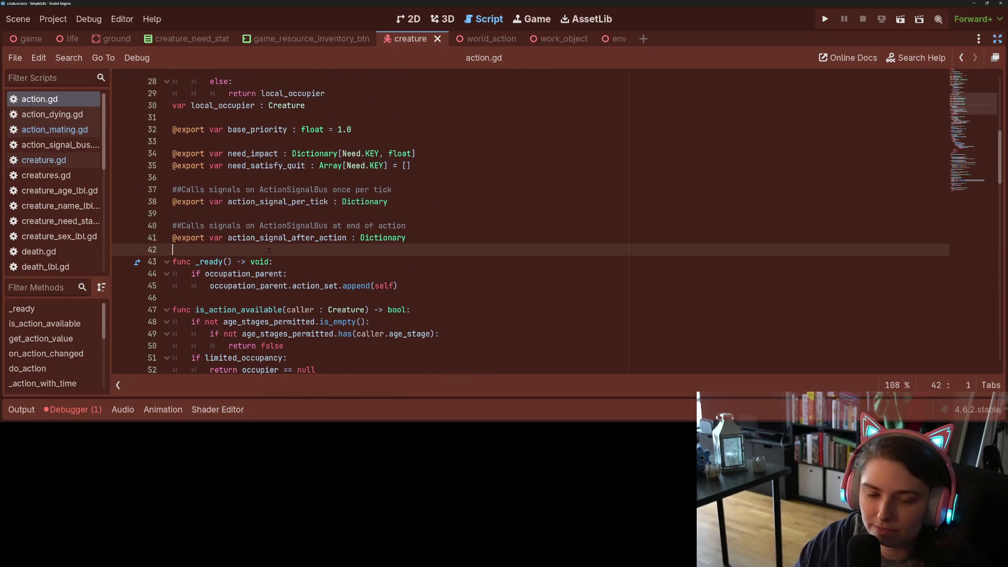
Declare a bool action_cancelled variable defaulting to false above _ready and save
key("Return")
key("Return")
key("Up")
type("var action")
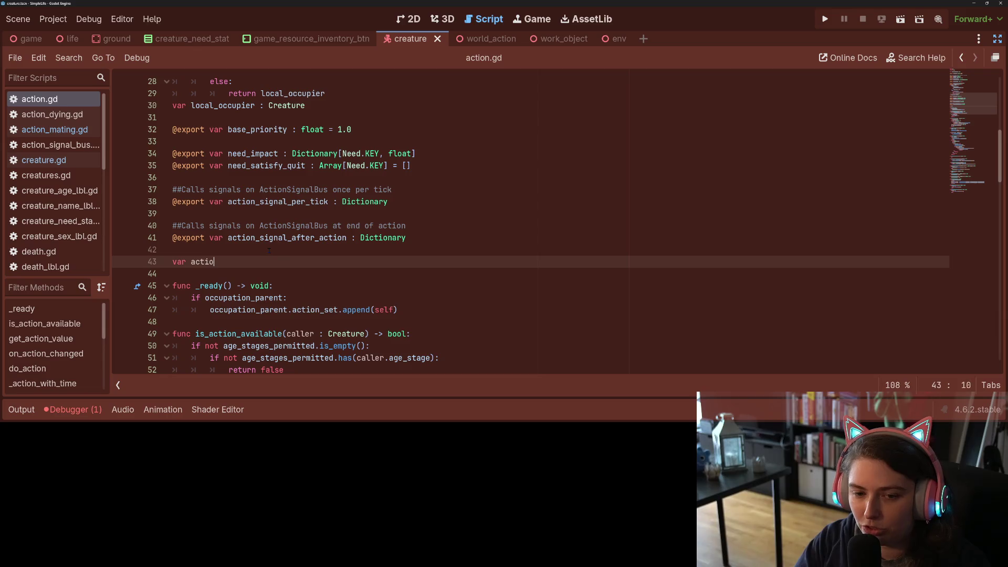
type("cal")
type("celle")
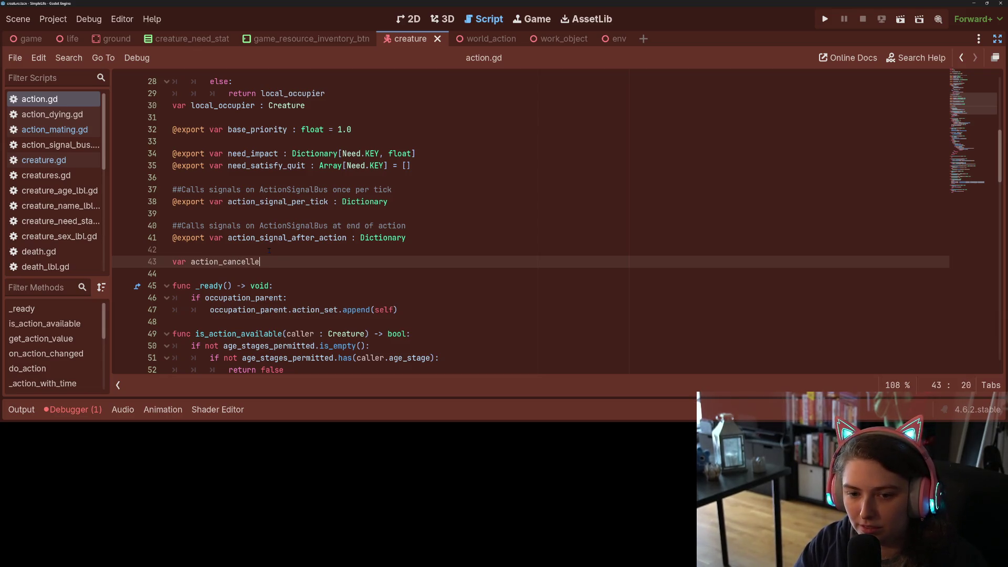
type("d : bool = false")
key("ctrl+s")
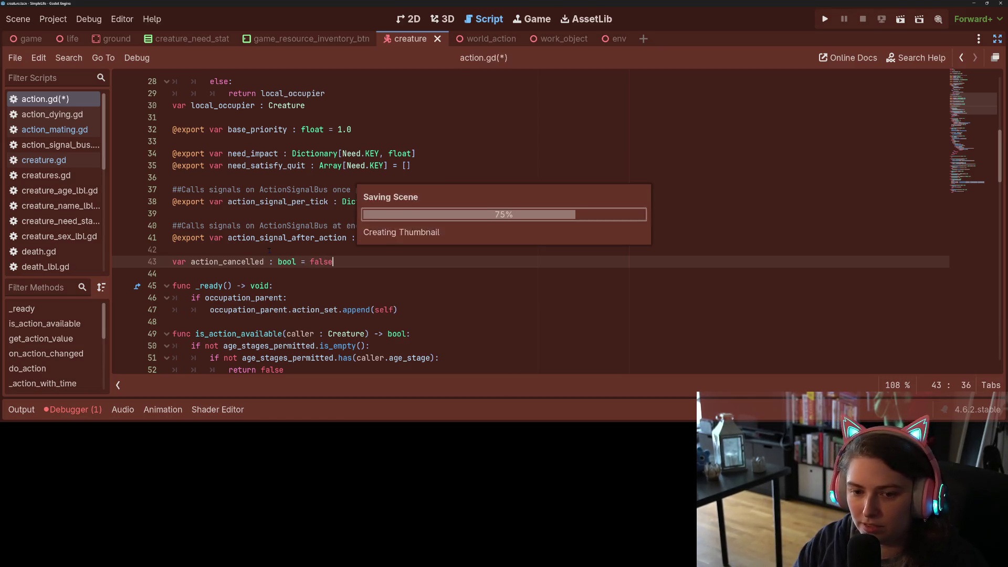
double_click(247, 261)
Add an 'if action_cancelled:' check right after the time_tick await in the loop
scroll(319, 288, "down", 1)
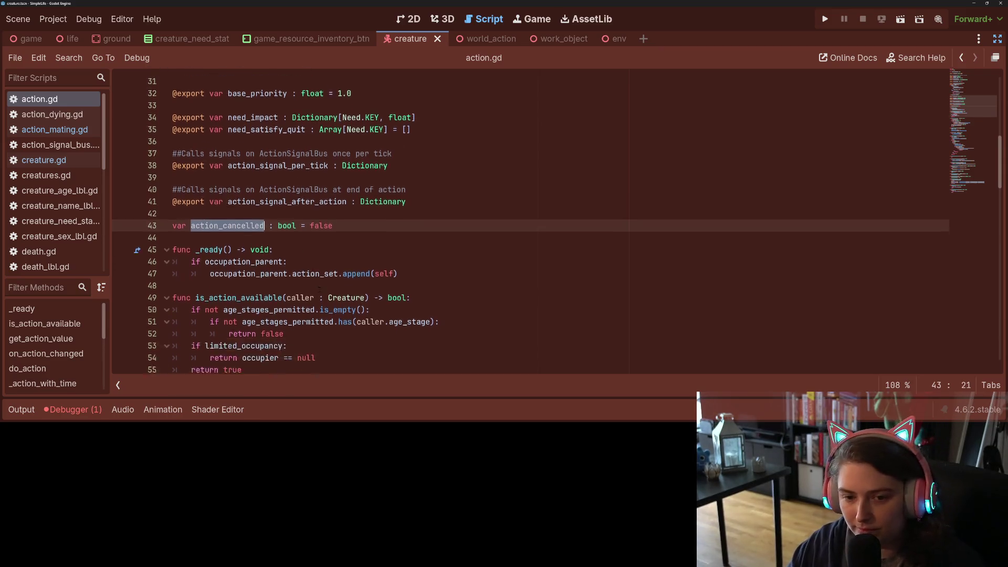
scroll(319, 287, "down", 14)
scroll(319, 287, "down", 3)
scroll(319, 287, "up", 3)
left_click(276, 238)
key("Down")
key("Up")
key("Left")
key("Down")
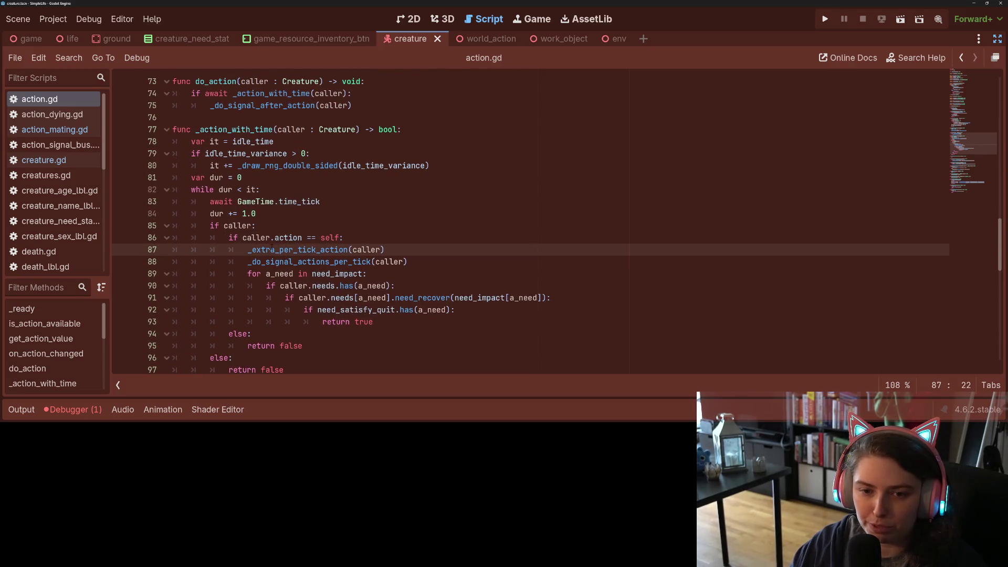
left_click(335, 206)
key("Return")
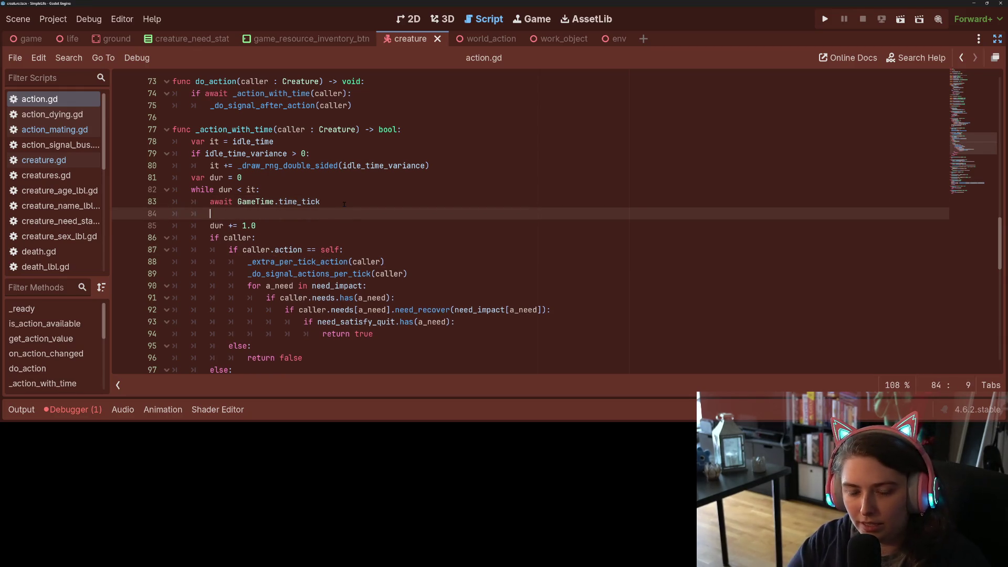
type("if action_cancelled:")
key("Return")
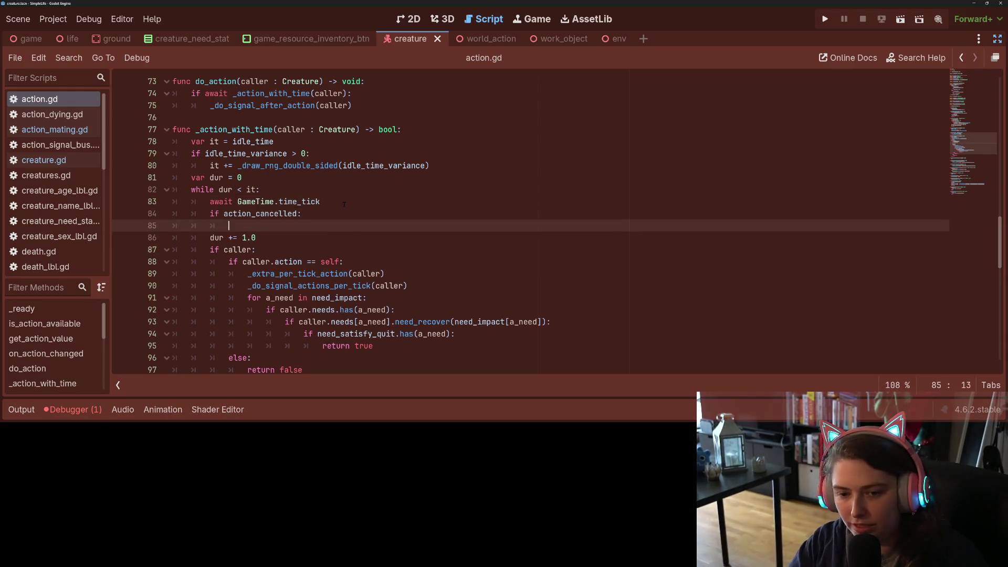
Inside that check, reset action_cancelled to false and return false
type("a")
key("Return")
type("= false")
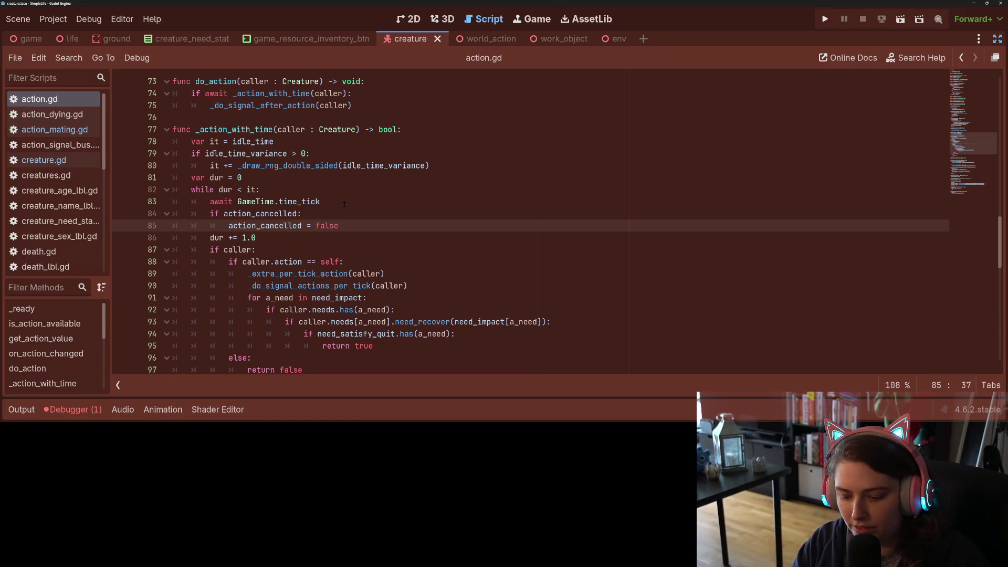
key("Return")
type("return false")
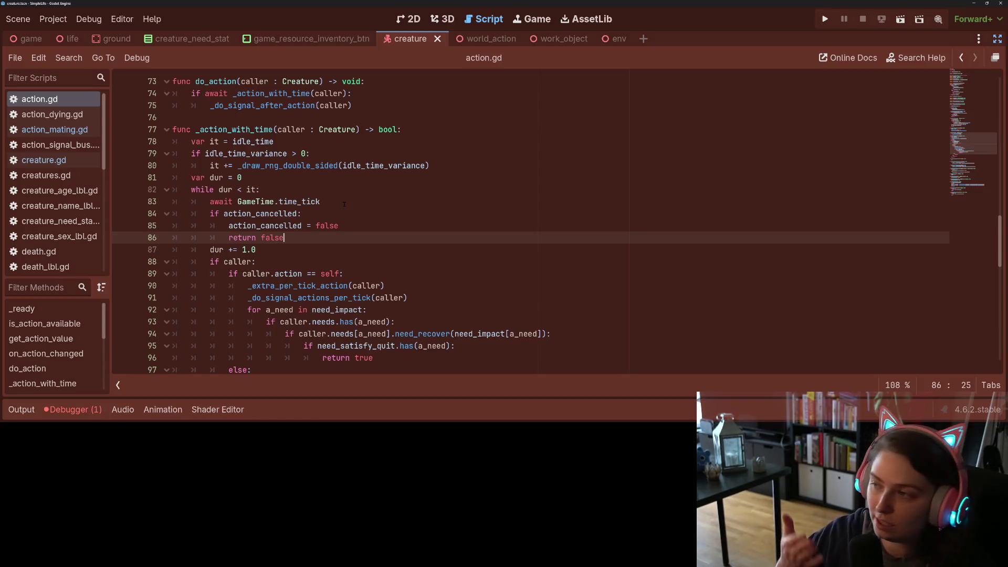
Review uses of action_cancelled, _action_with_time and _set_action_target, then restore the side panels
double_click(275, 230)
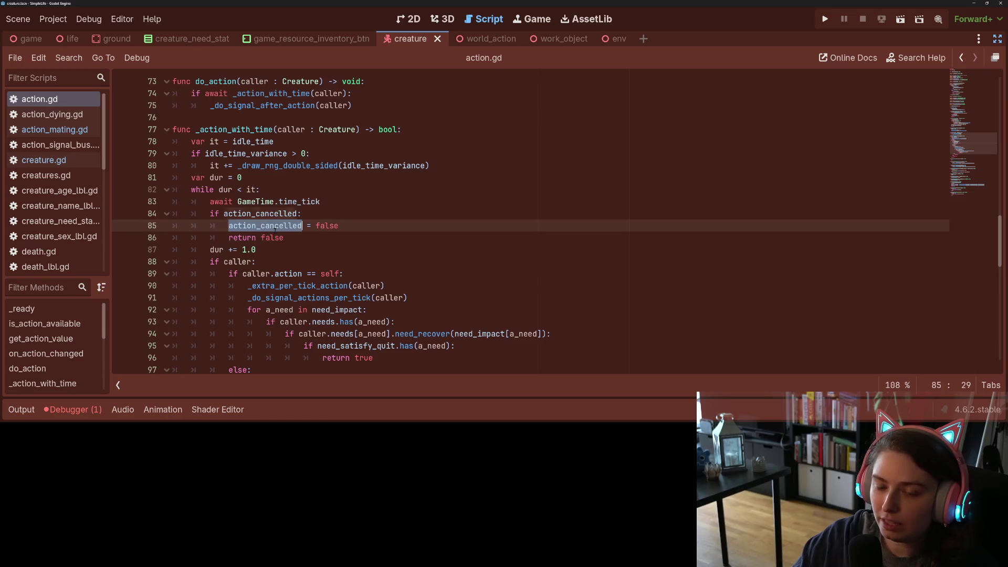
scroll(278, 230, "down", 1)
scroll(269, 209, "up", 1)
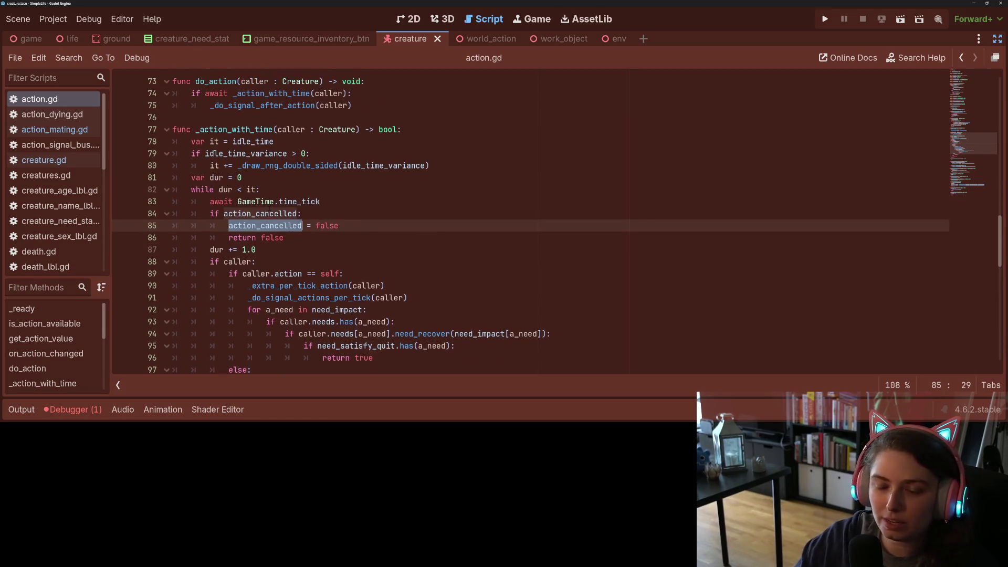
left_click(237, 129)
double_click(237, 129)
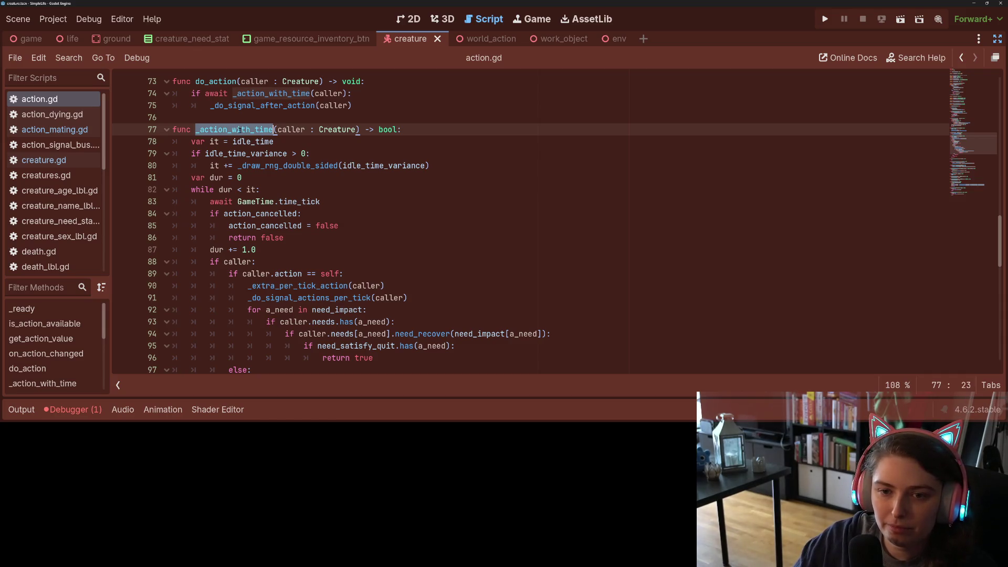
scroll(239, 129, "up", 2)
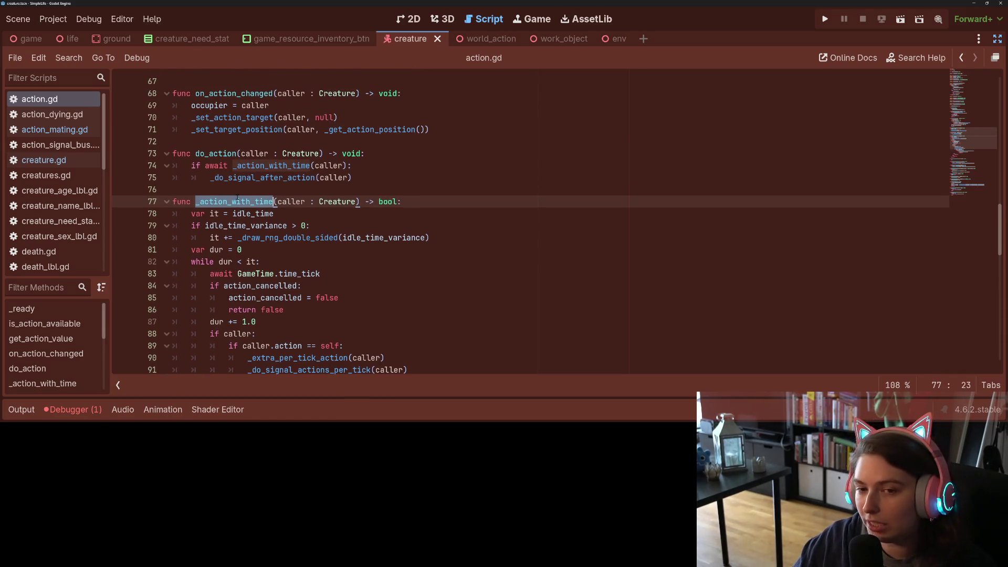
double_click(236, 130)
double_click(265, 118)
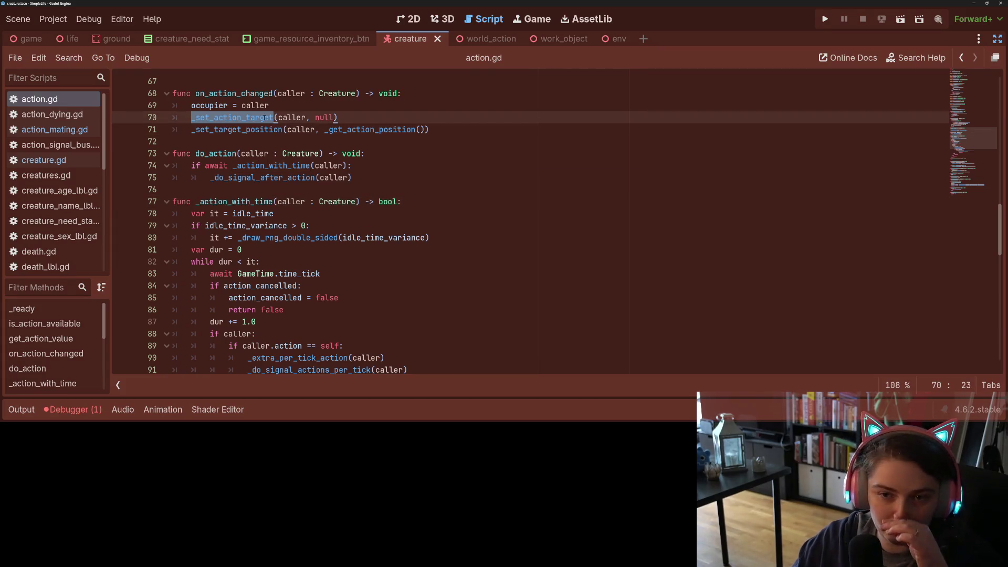
mouse_move(268, 130)
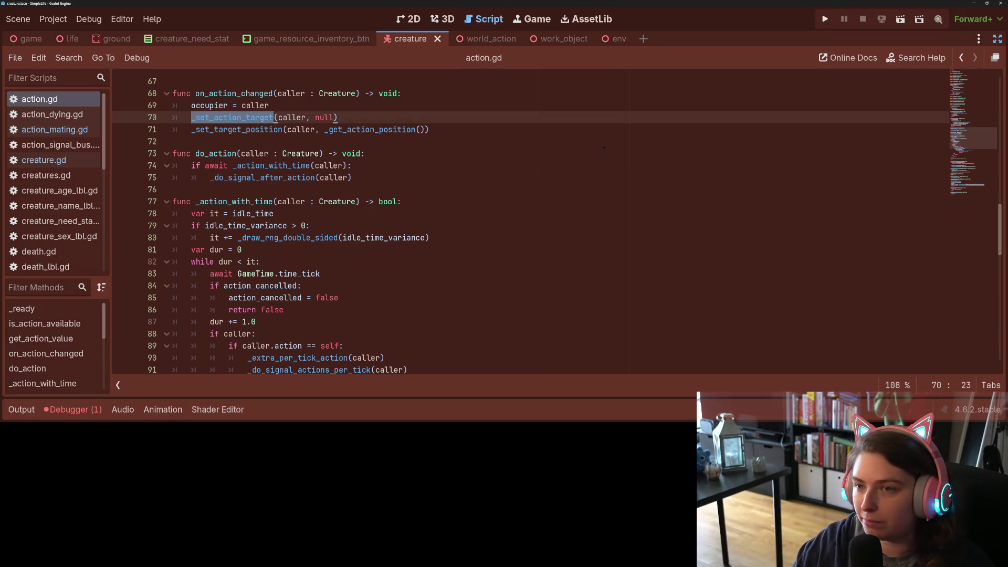
left_click(998, 39)
Open creature.gd, jump to change_action, and add blank lines below it for a new function
scroll(79, 105, "up", 2)
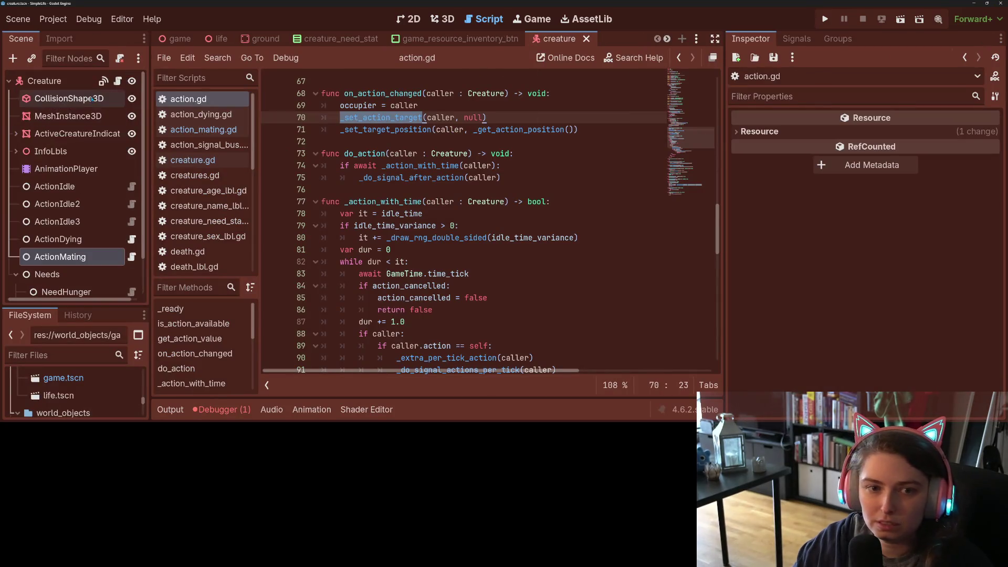
left_click(118, 81)
left_click(432, 202)
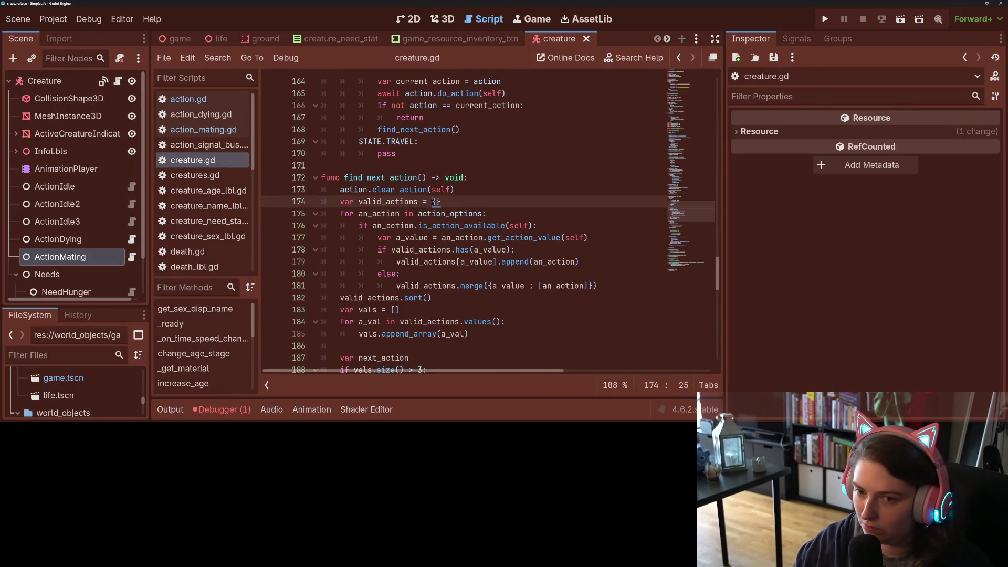
double_click(353, 190)
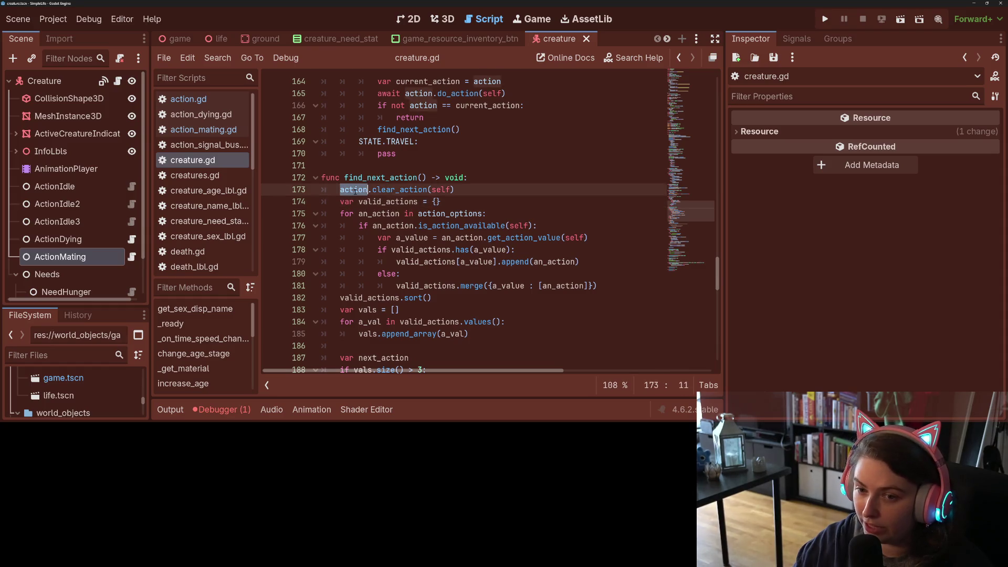
scroll(399, 210, "down", 6)
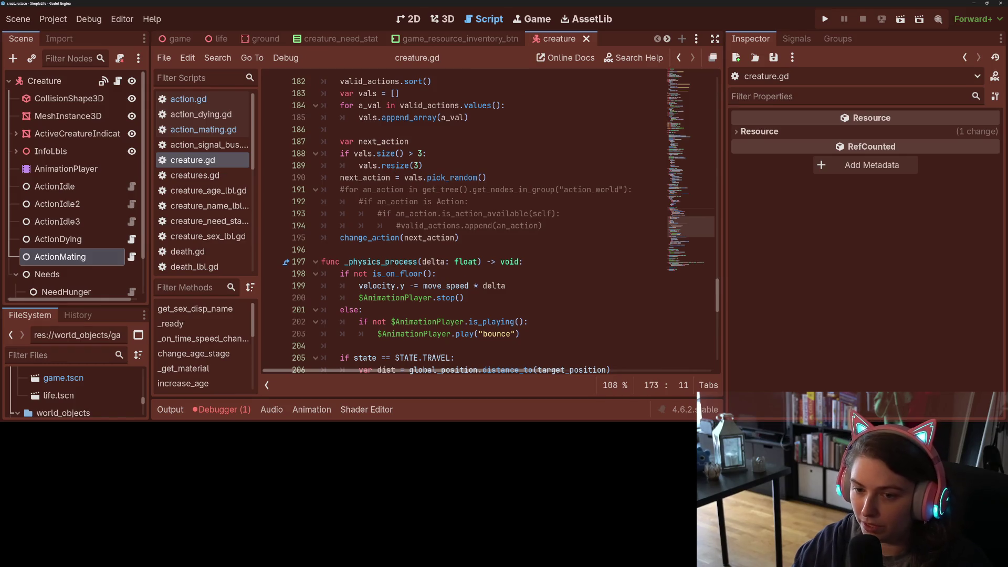
left_click(378, 238, "ctrl")
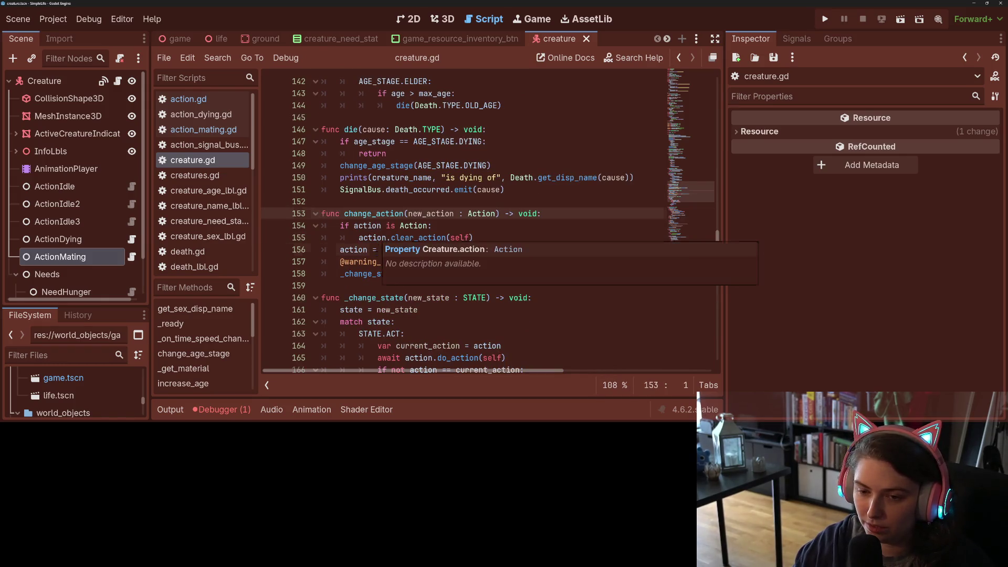
left_click(384, 287)
key("Return")
key("Return")
left_click(533, 298)
Write _on_action_target_leave_tree() -> void setting action.action_cancelled = true when action exists, and save
type("func ")
type("o")
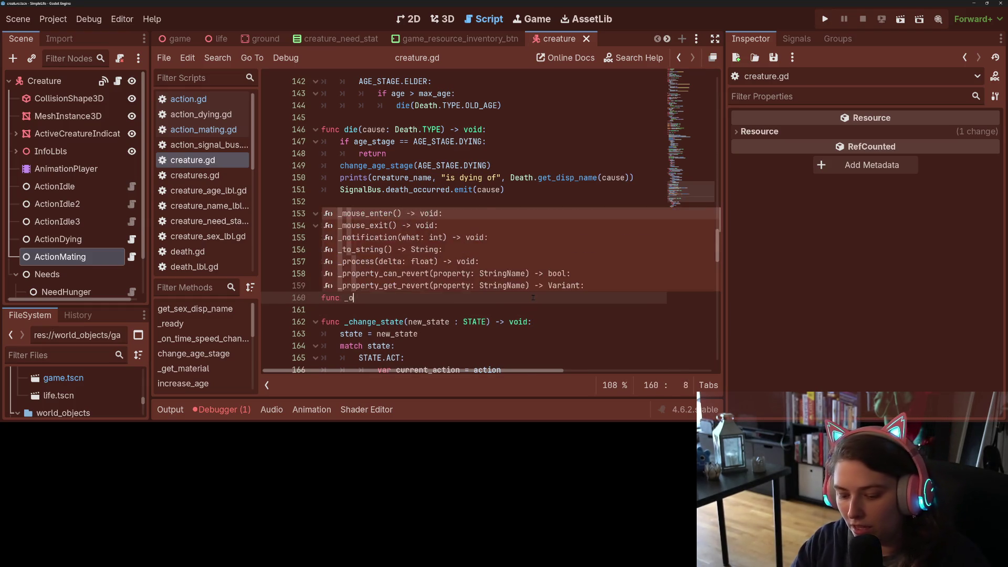
type("n_action_ta")
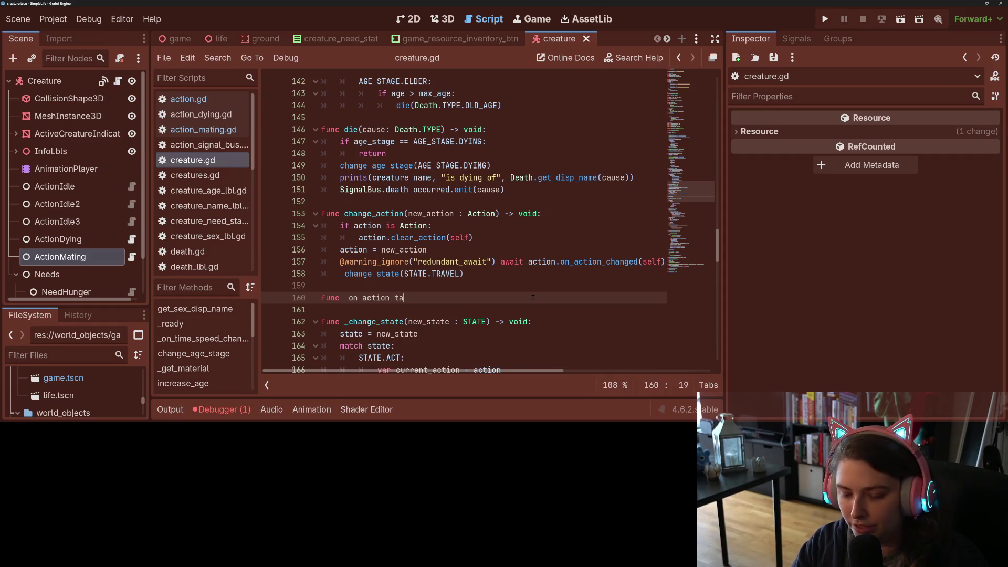
type("rget_laeve")
key("BackSpace")
key("BackSpace")
key("BackSpace")
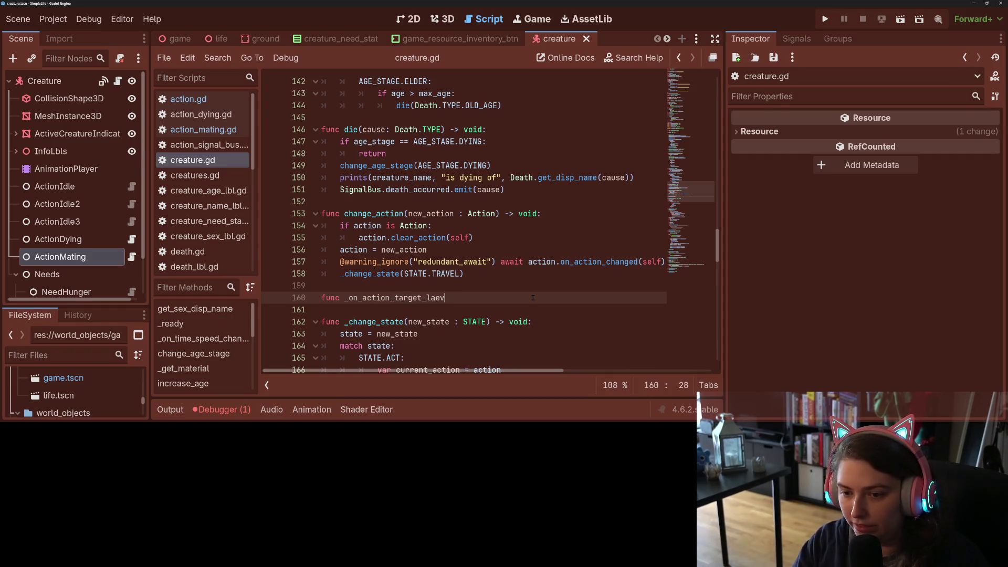
type("eave_tree() -")
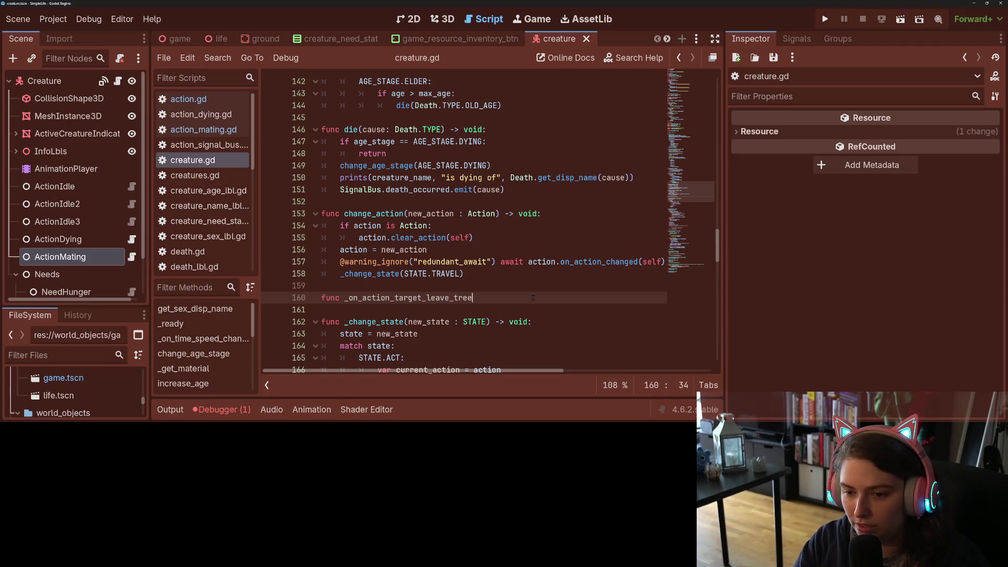
type("> void:")
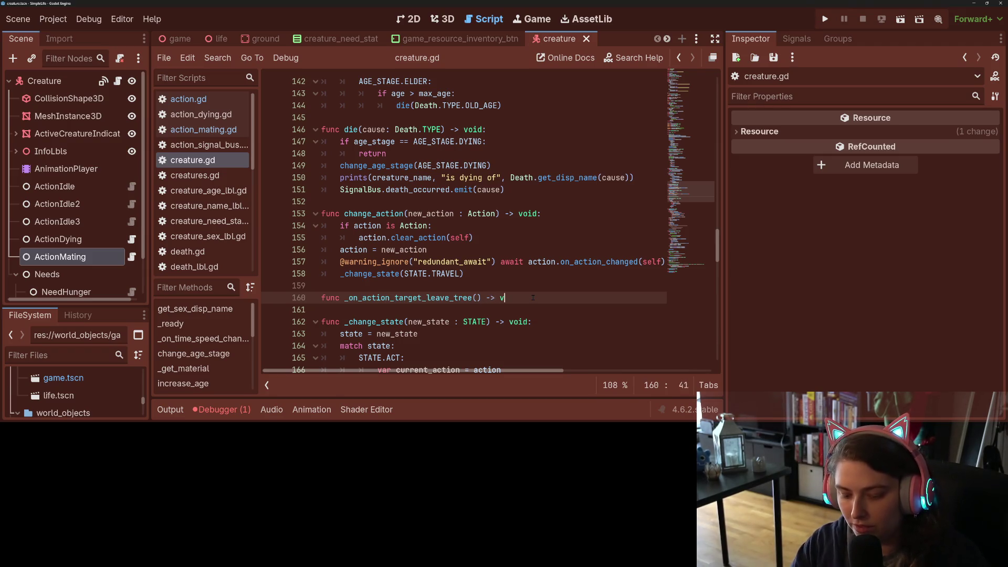
key("Return")
type("if ac")
key("Return")
type(":")
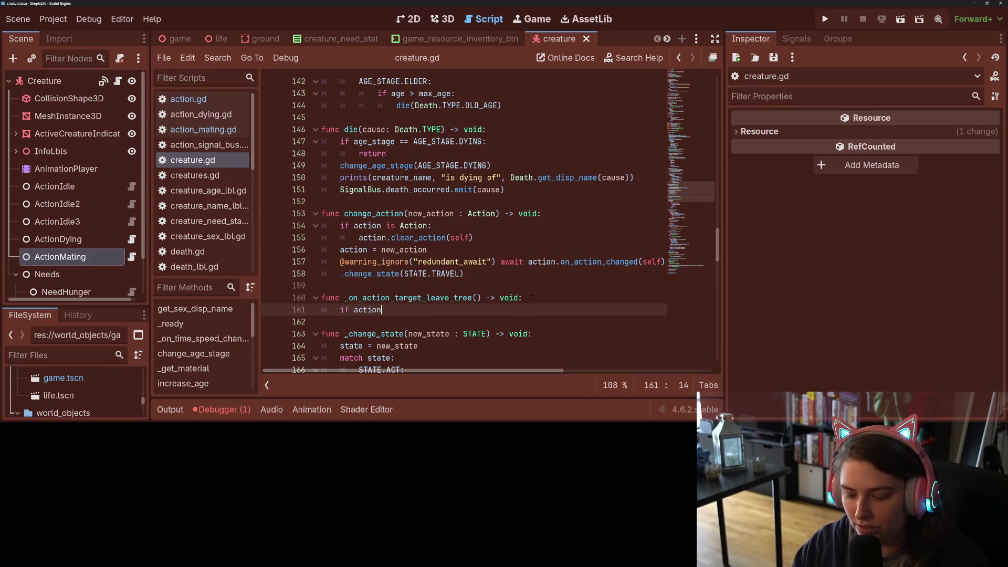
key("Return")
type("ac")
key("Return")
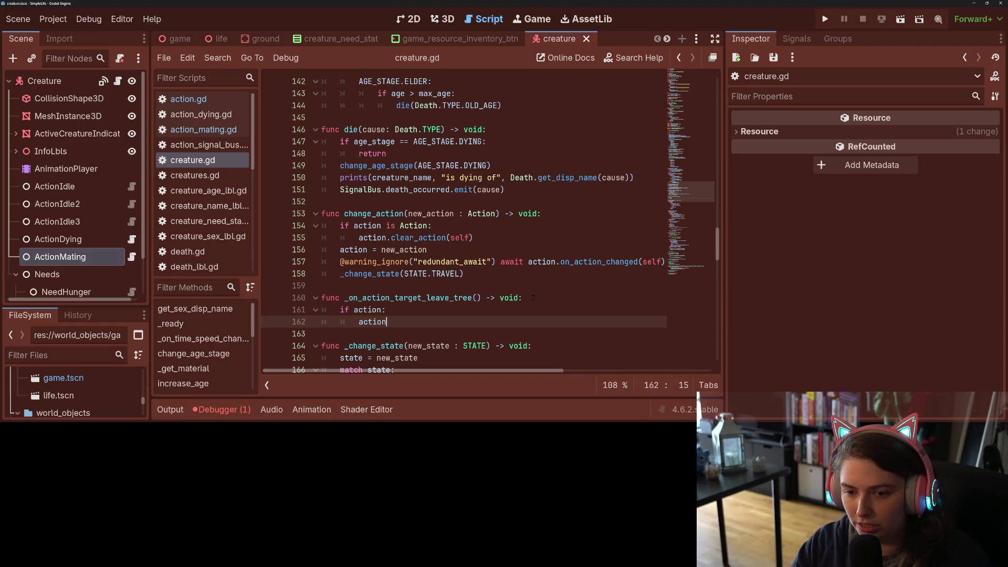
type(".")
key("Return")
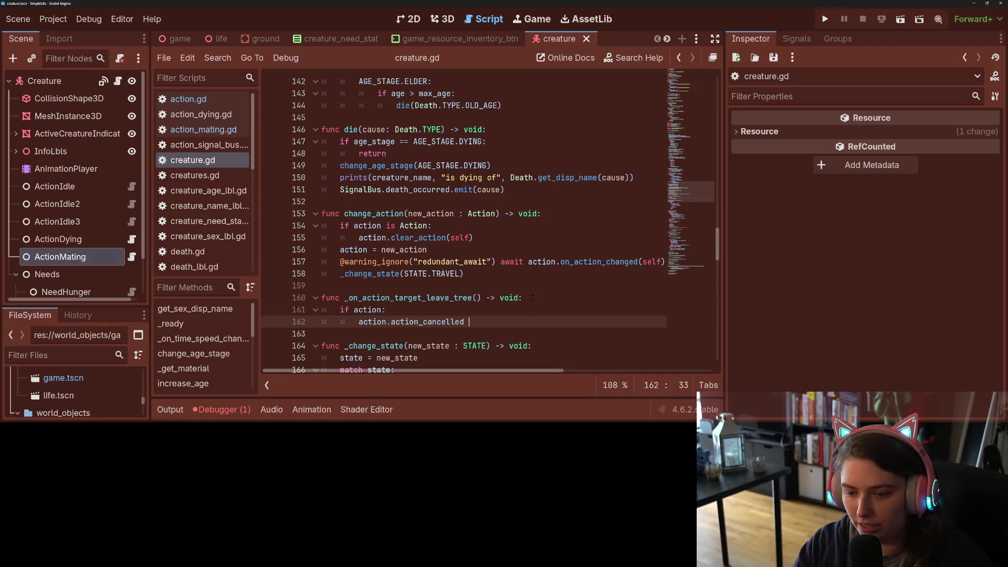
type("= true")
key("ctrl+s")
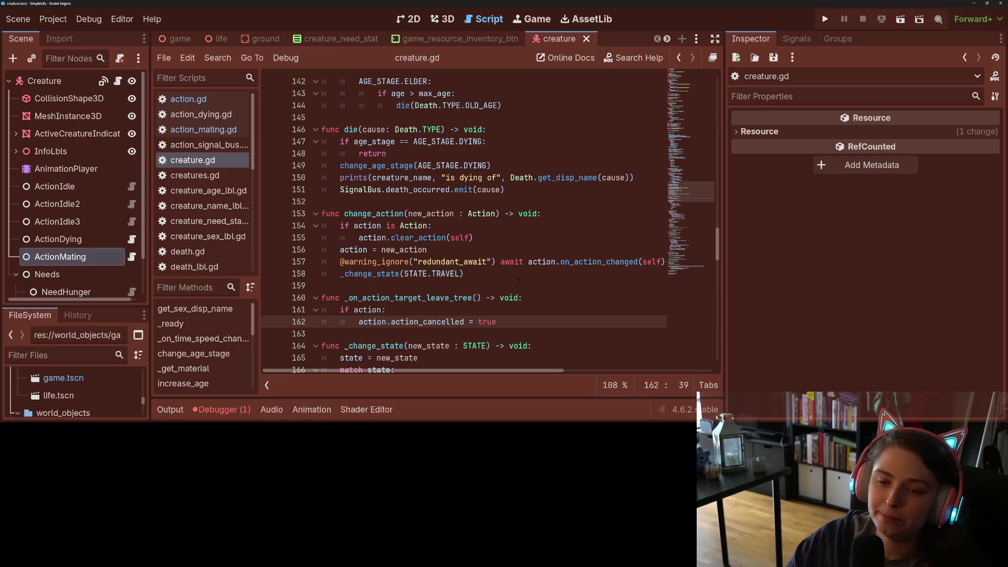
Check the new function's name, then go to the 'action = new_action' line in change_action
left_click(540, 297)
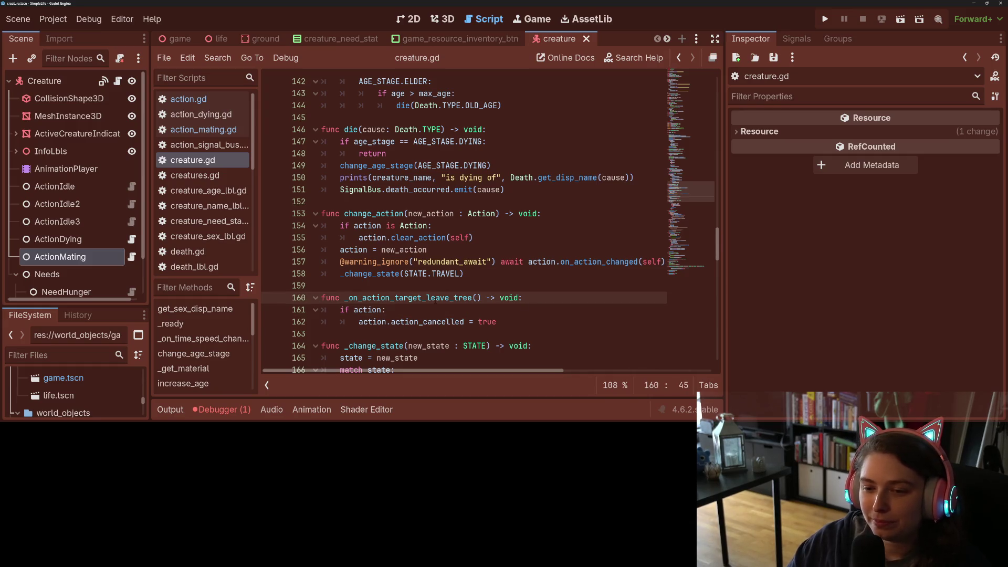
double_click(434, 299)
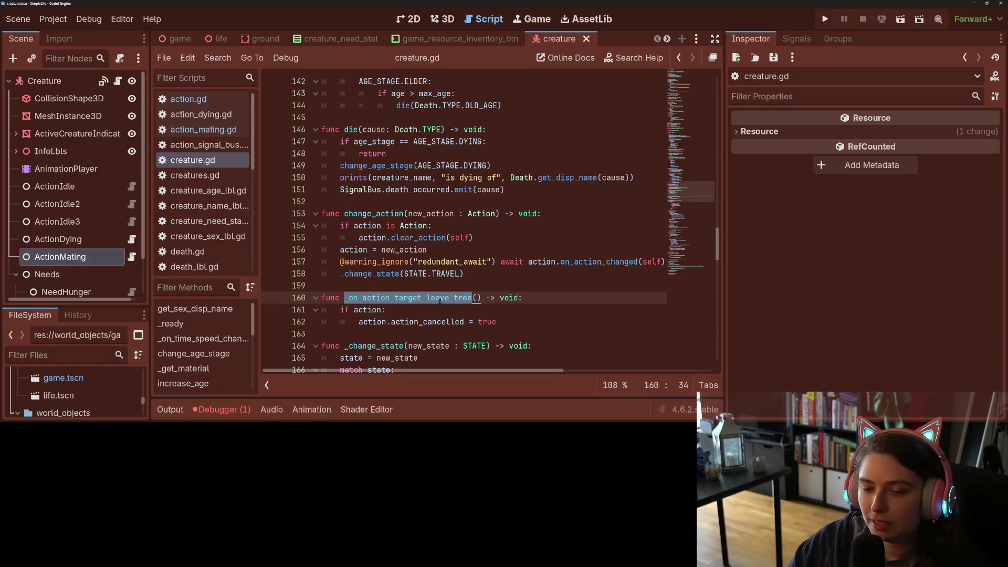
left_click(512, 319)
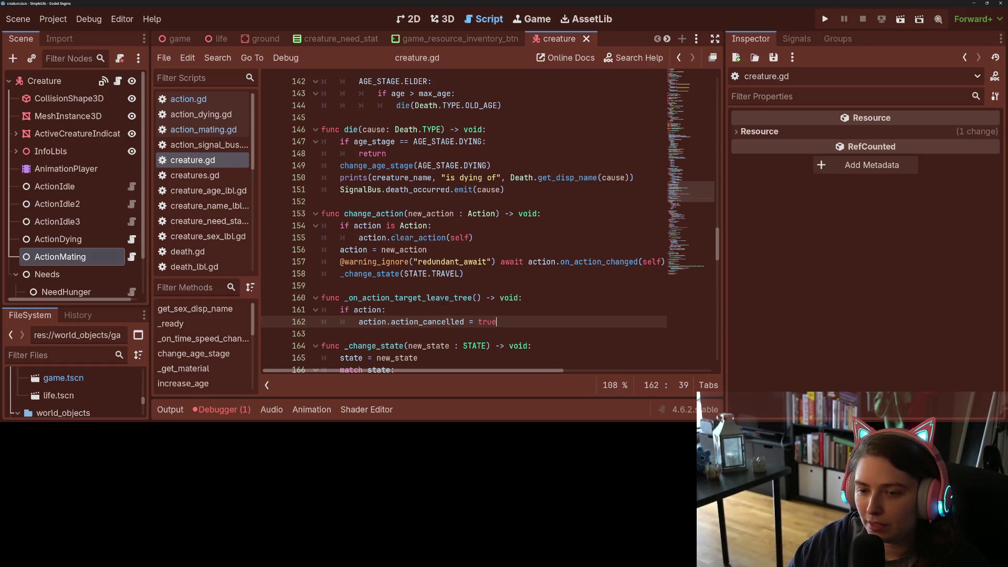
double_click(442, 299)
left_click(488, 322)
left_click(421, 286)
double_click(397, 298)
key("Up")
key("Up")
key("Up")
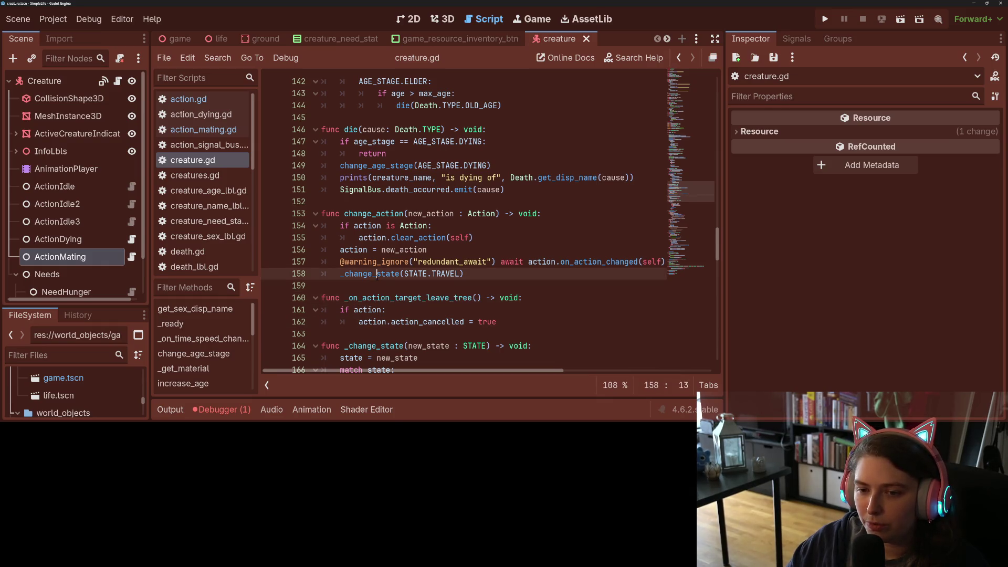
double_click(405, 250)
left_click(443, 251)
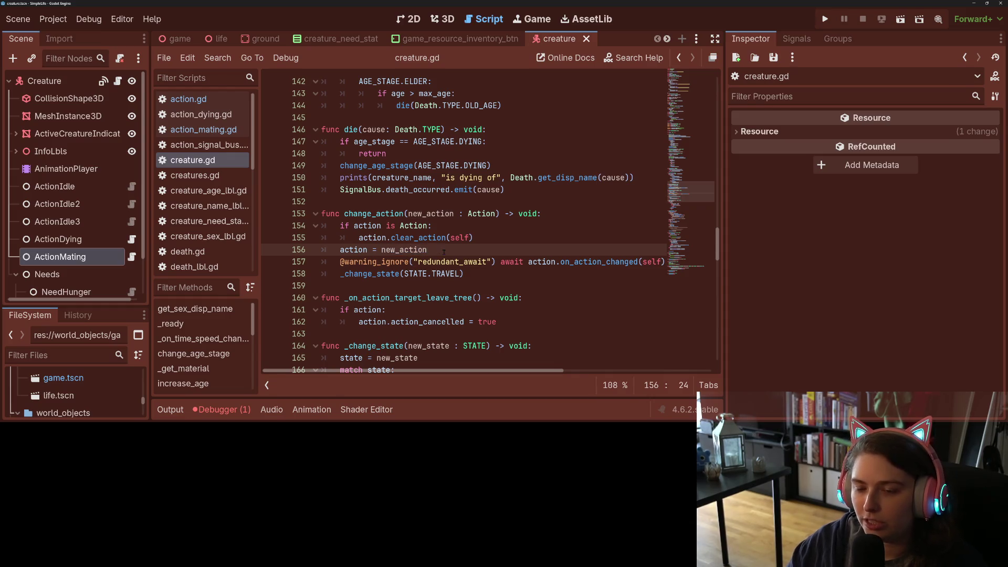
Add SignalBus.try_conn(action.tree_exiting, _on_action_target_leave_tree, true) after the assignment and save
key("Return")
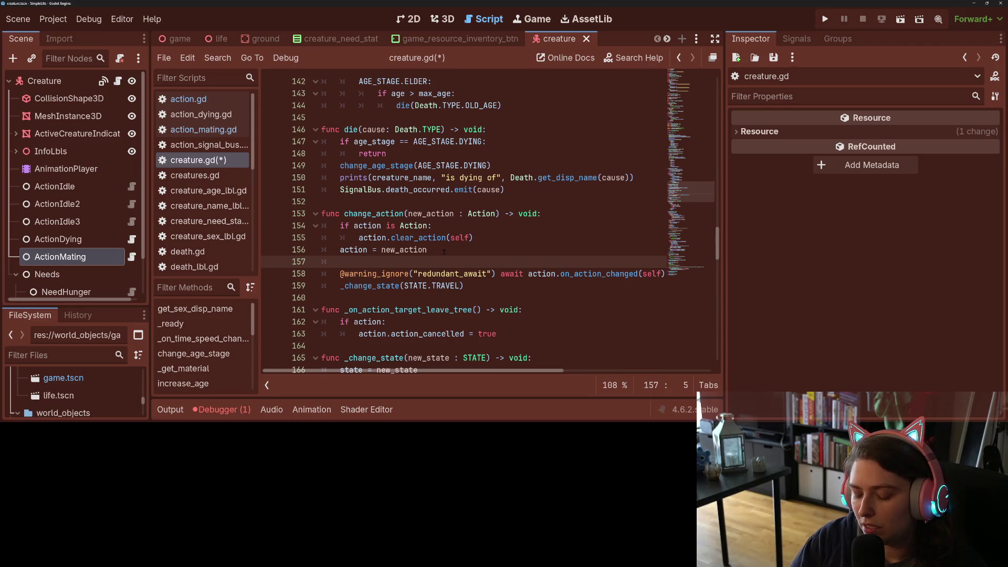
type("Sign")
key("Return")
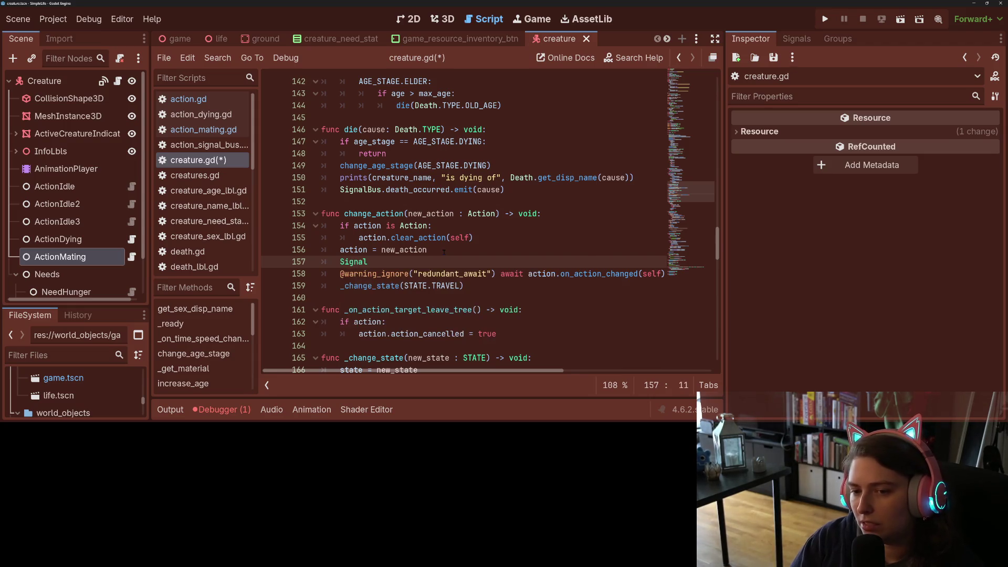
key("Return")
type(".")
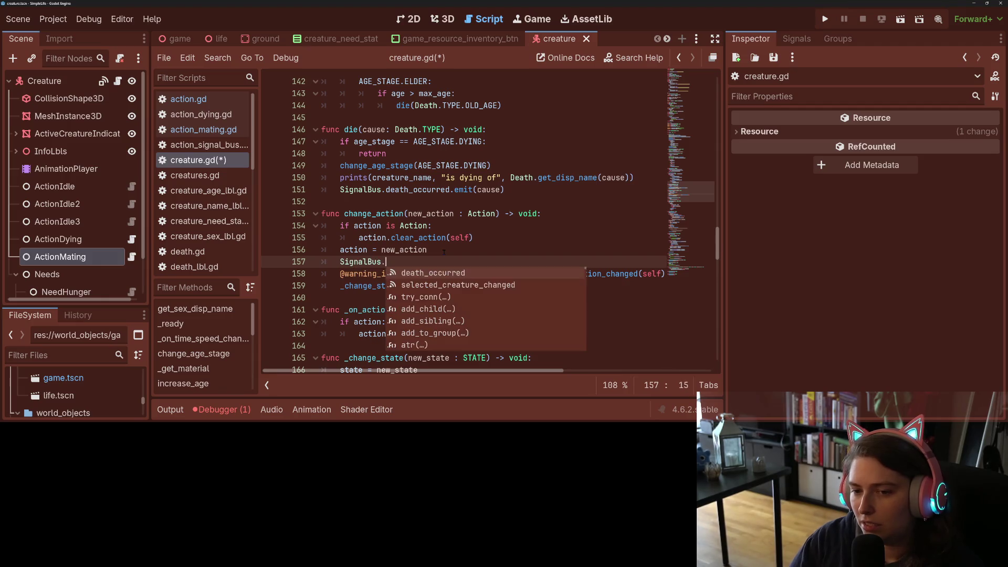
type("try")
key("Return")
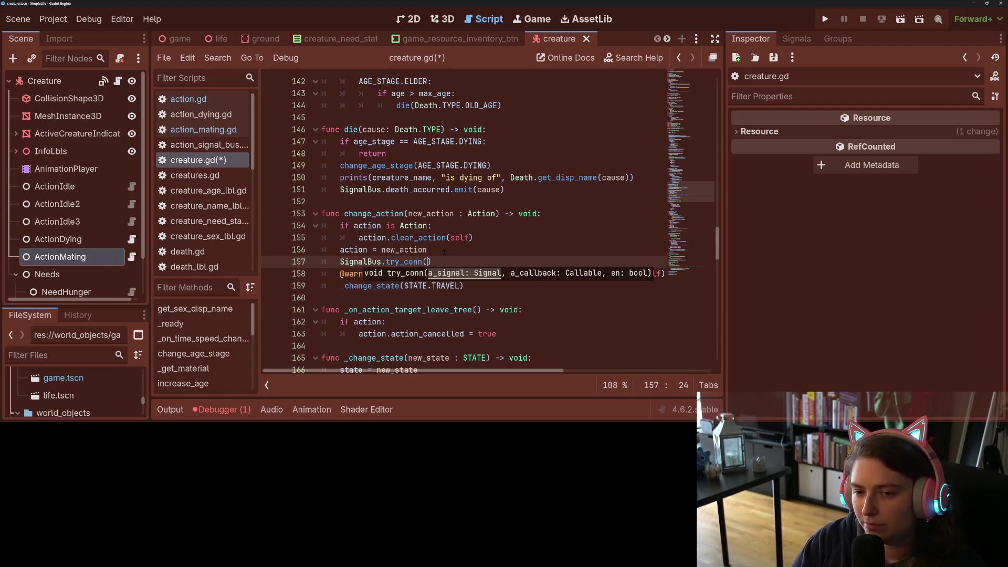
type("action")
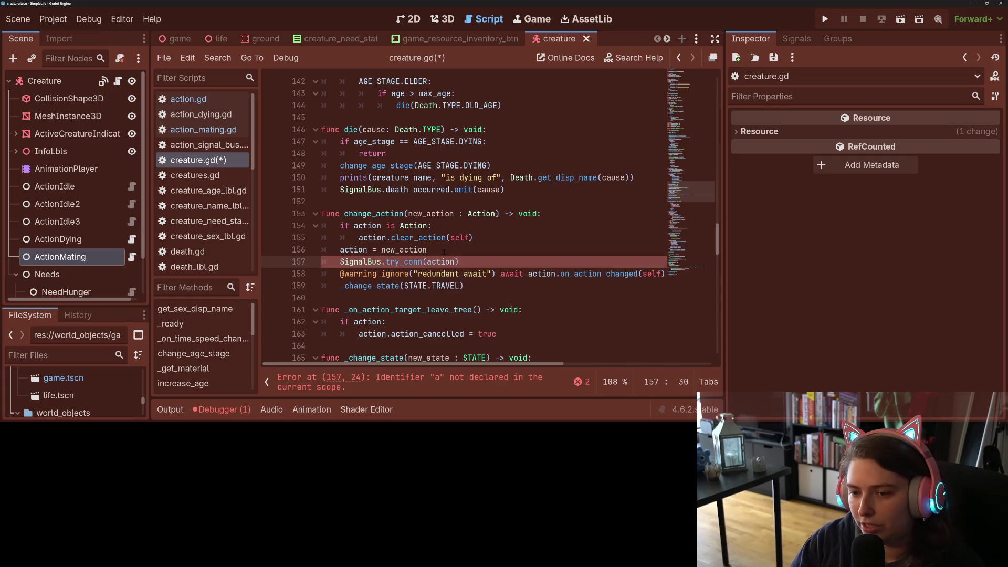
type(".")
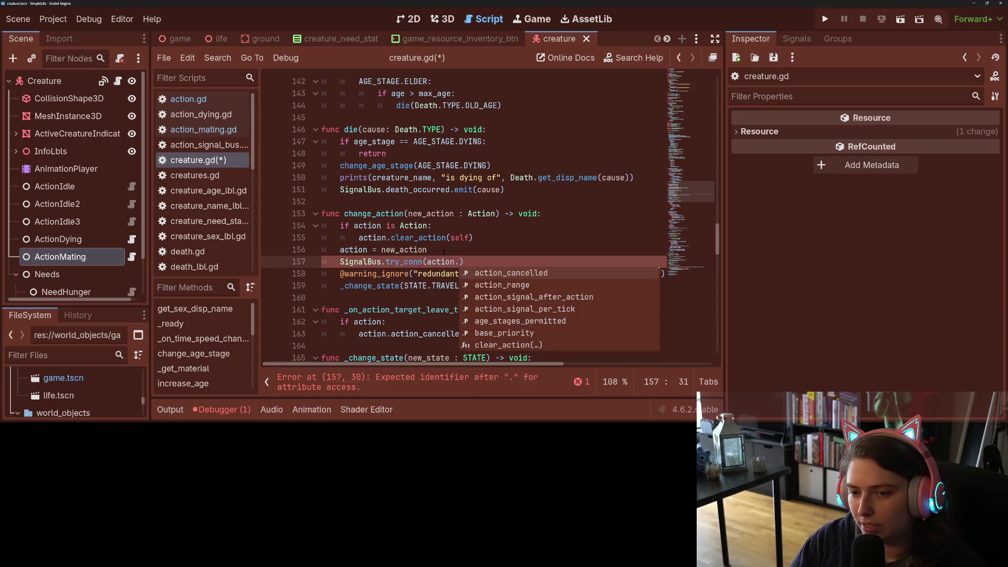
type("t")
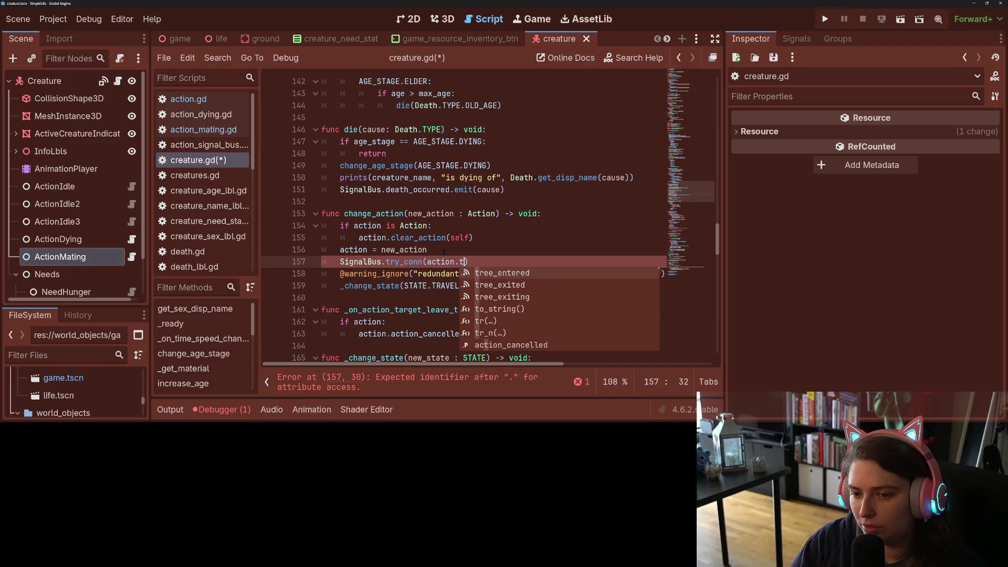
key("Down")
key("Down")
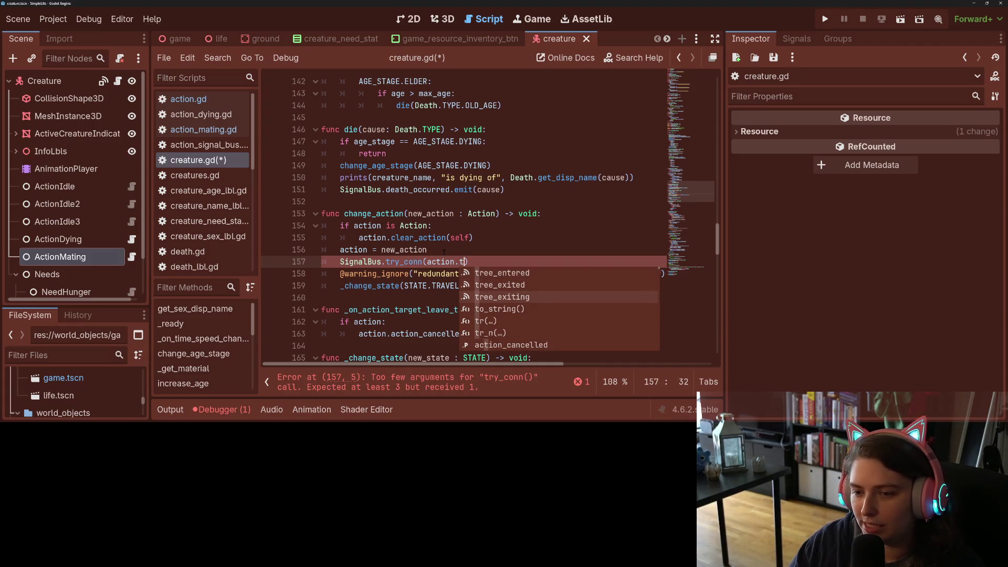
key("Return")
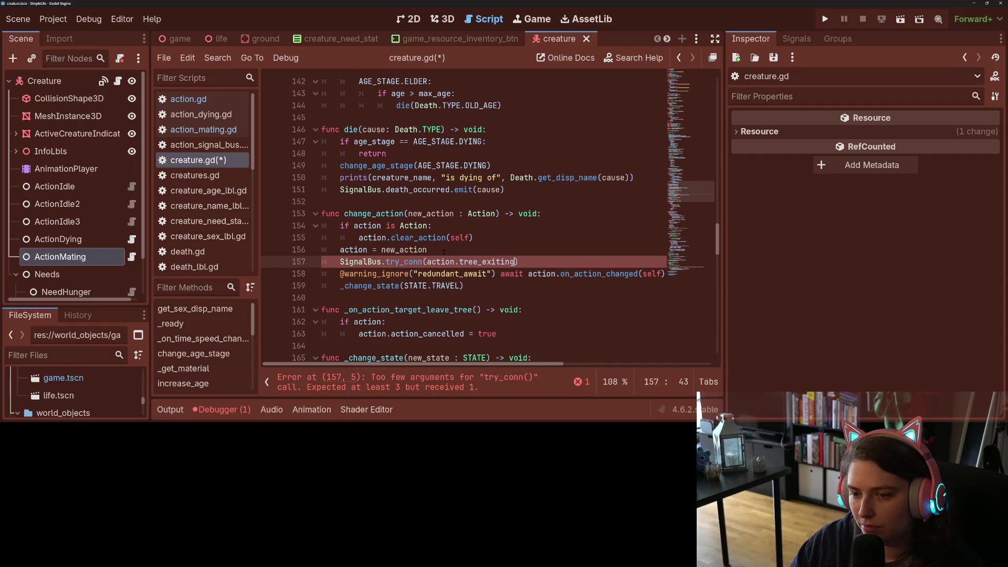
type(", ")
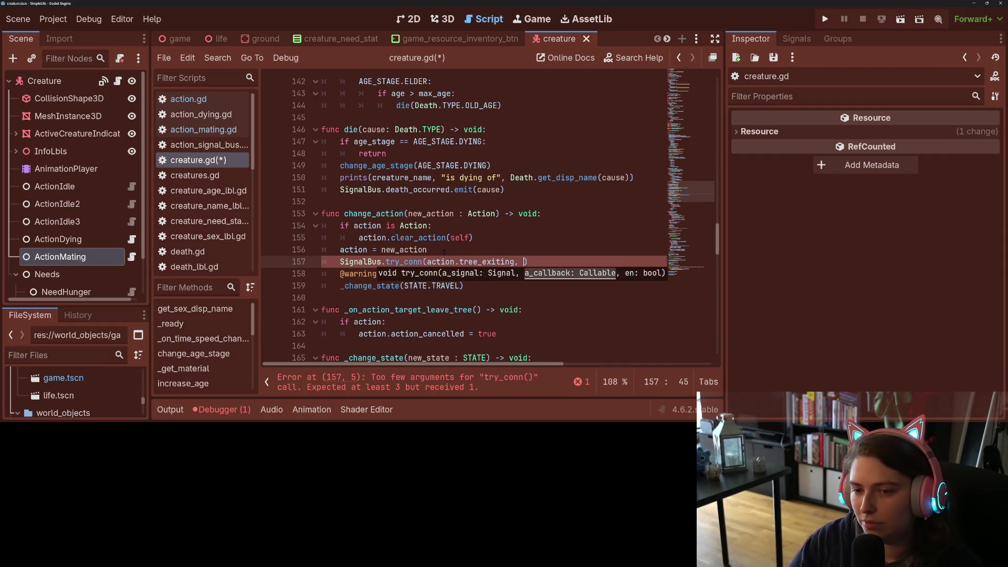
type("_on")
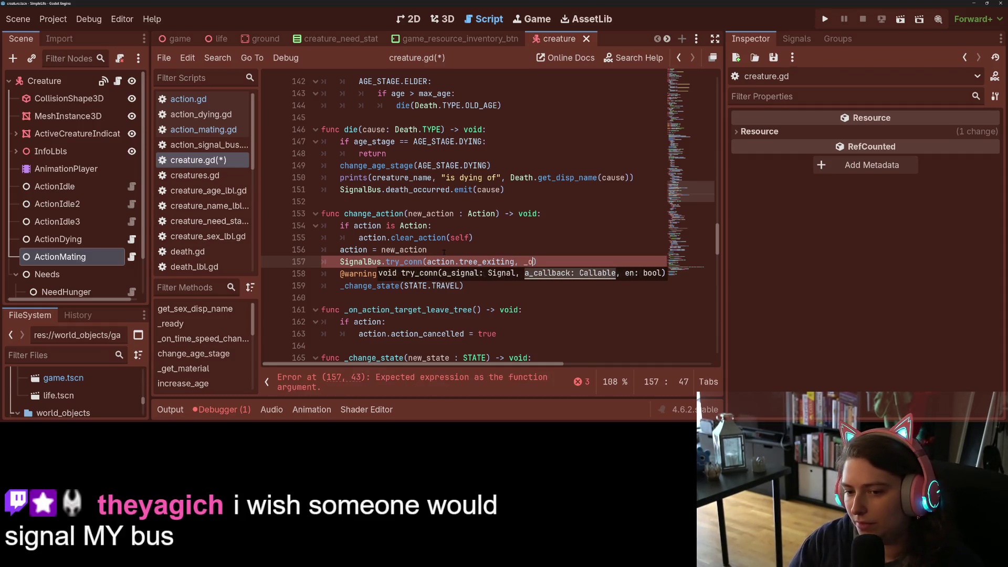
key("Return")
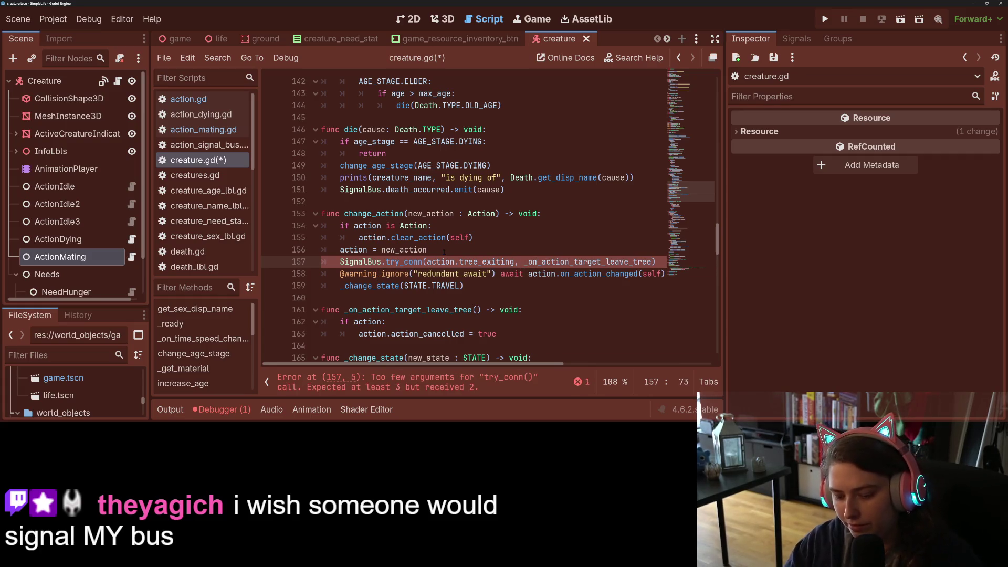
type(", ")
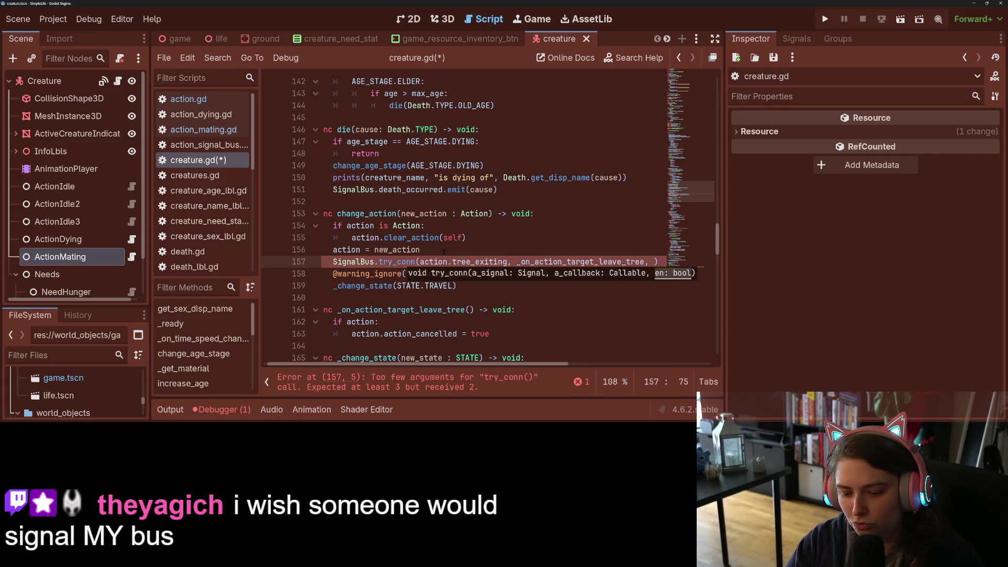
type("true")
key("ctrl+s")
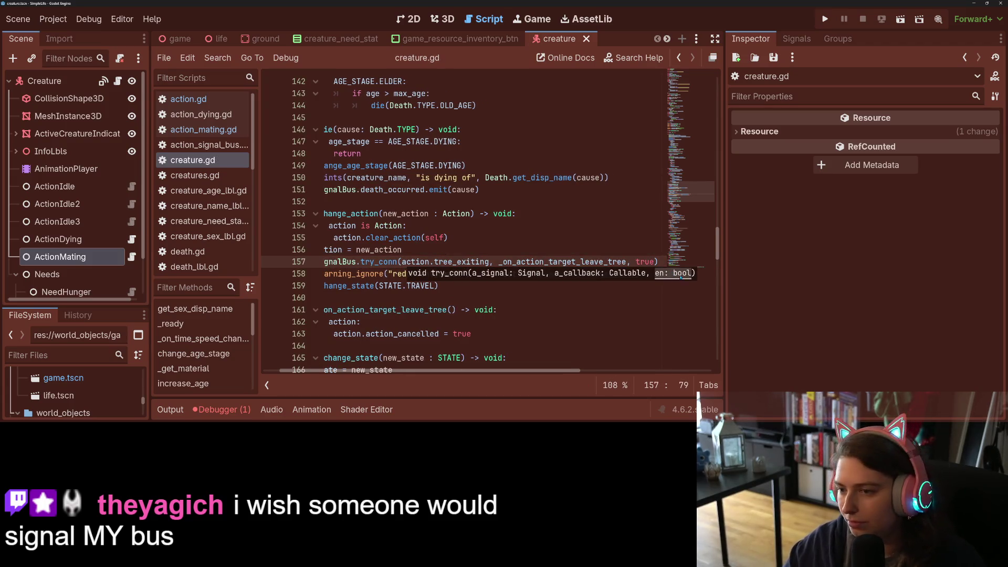
Select the new try_conn line to check it, then deselect
mouse_move(659, 261)
left_mouse_down()
mouse_move(329, 249)
mouse_move(339, 262)
left_mouse_up()
key("ctrl+s")
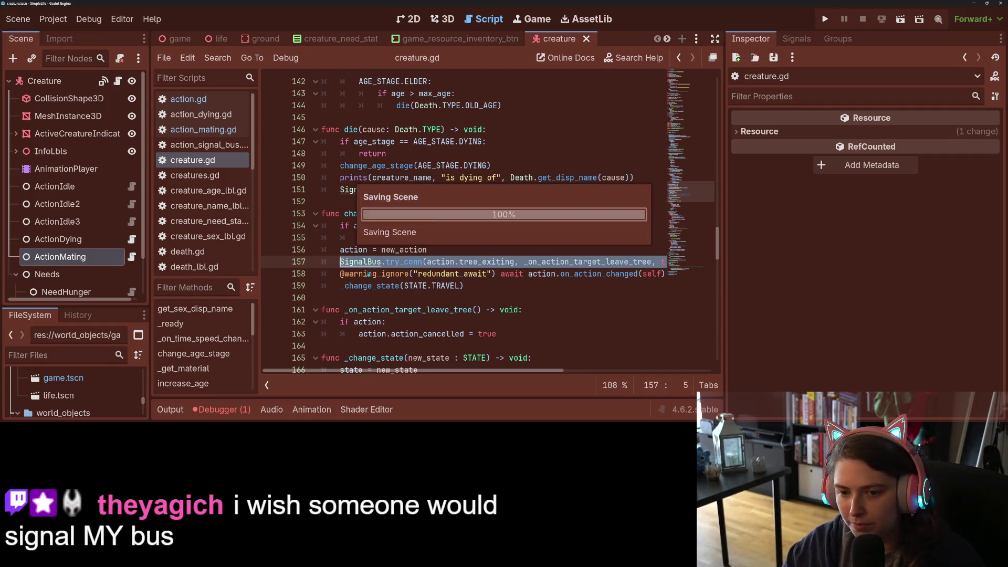
scroll(391, 284, "down", 2)
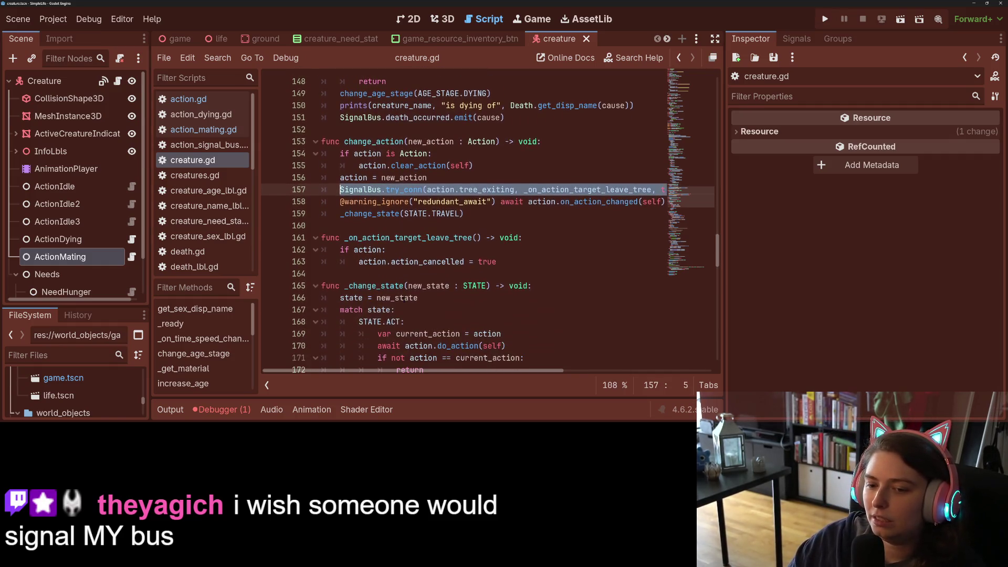
left_click(405, 286)
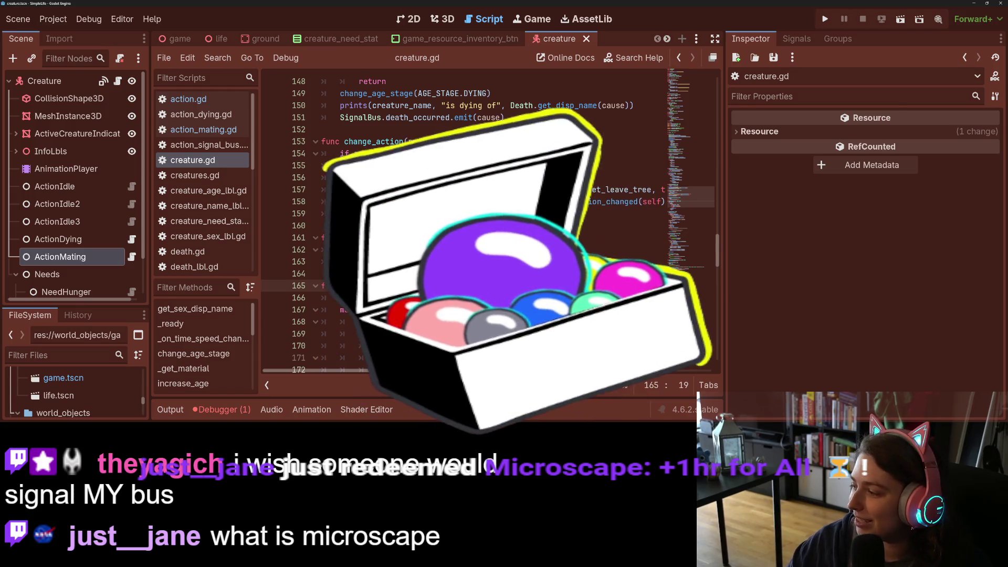
Switch to the browser and open microscape.cc/play/ in a new tab, letting the game load
key("alt+Tab")
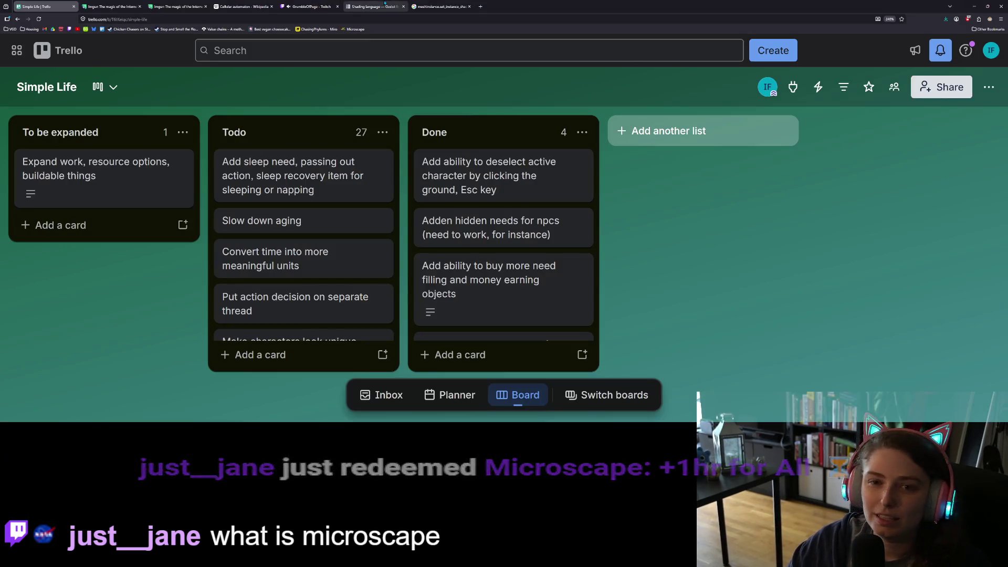
middle_click(356, 29)
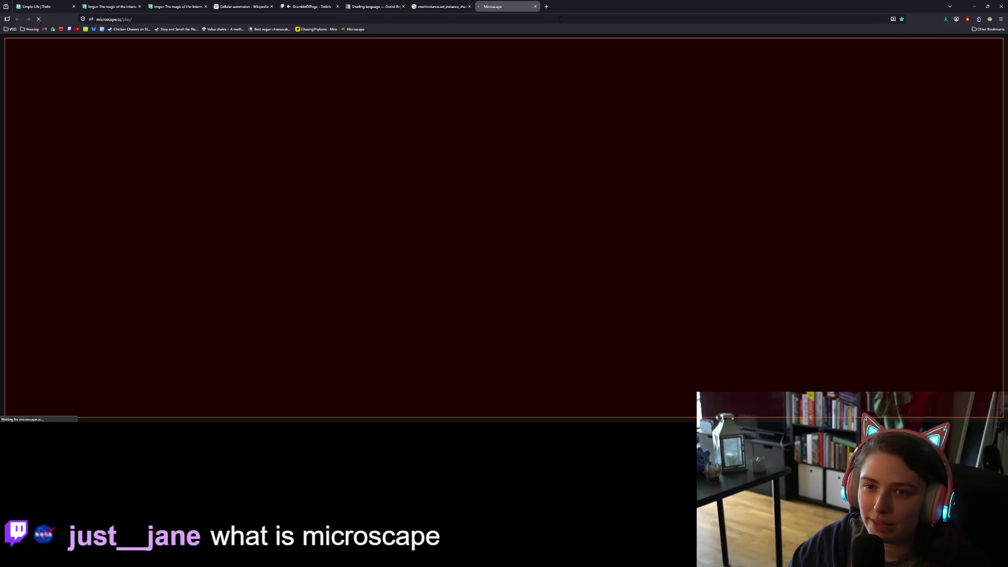
left_click(560, 19)
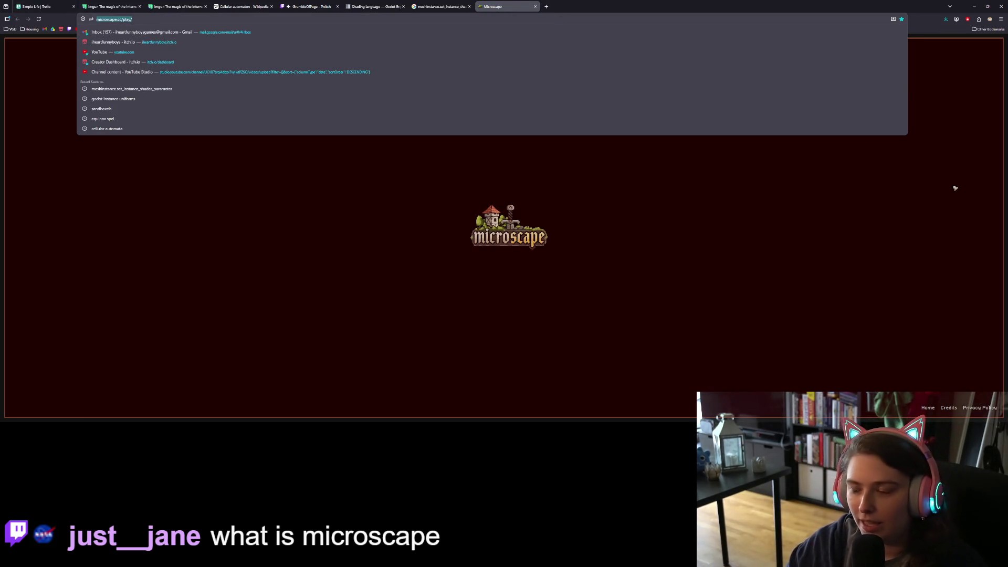
key("Escape")
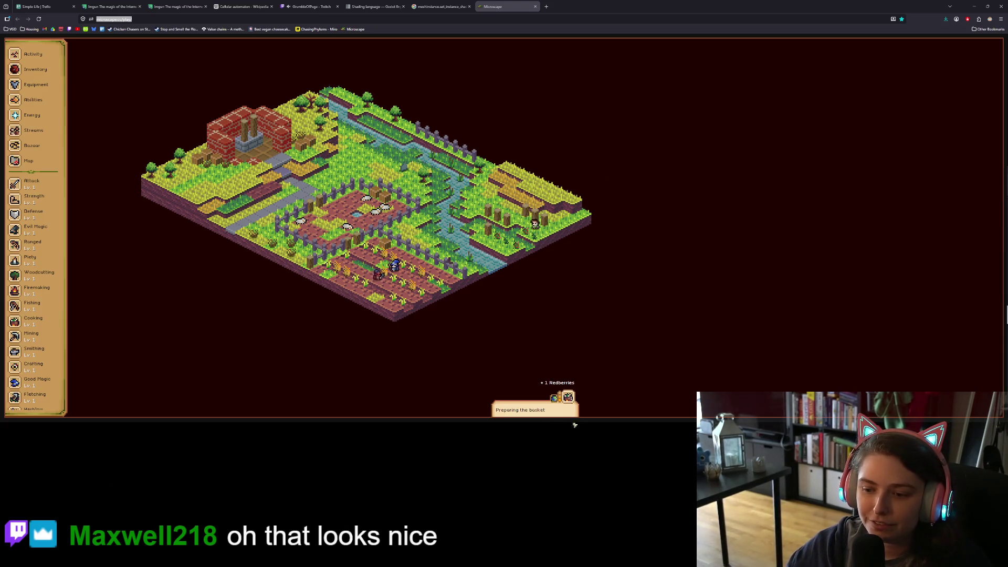
left_click(21, 75)
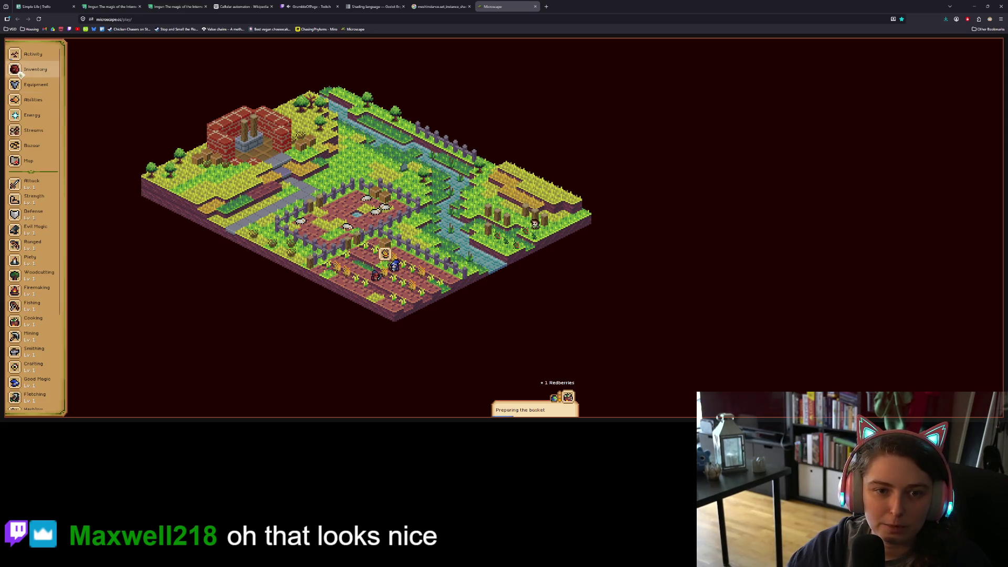
Glance at the inventory, then travel to the Manor Kitchen from the world map
left_click(21, 75)
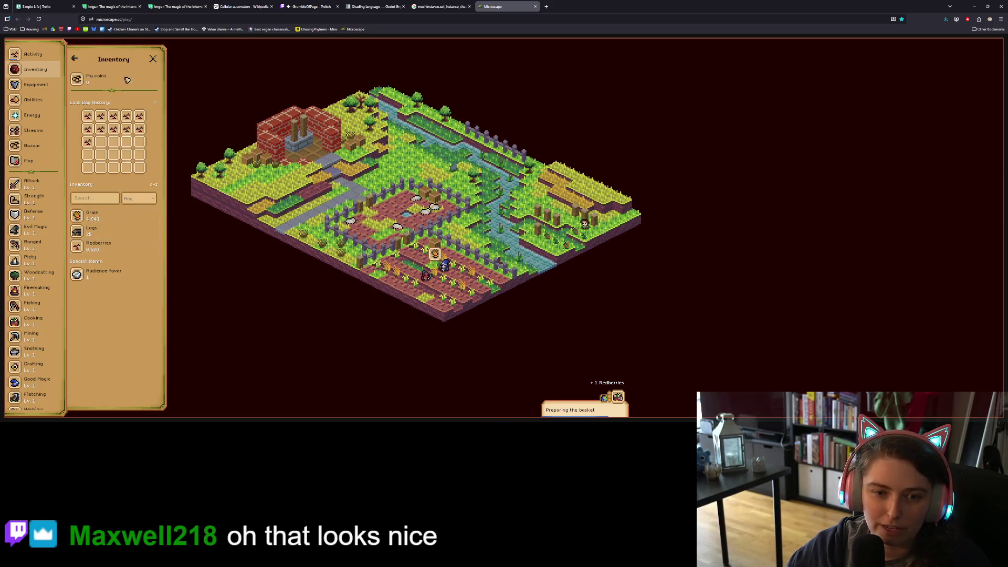
left_click(153, 59)
left_click(29, 160)
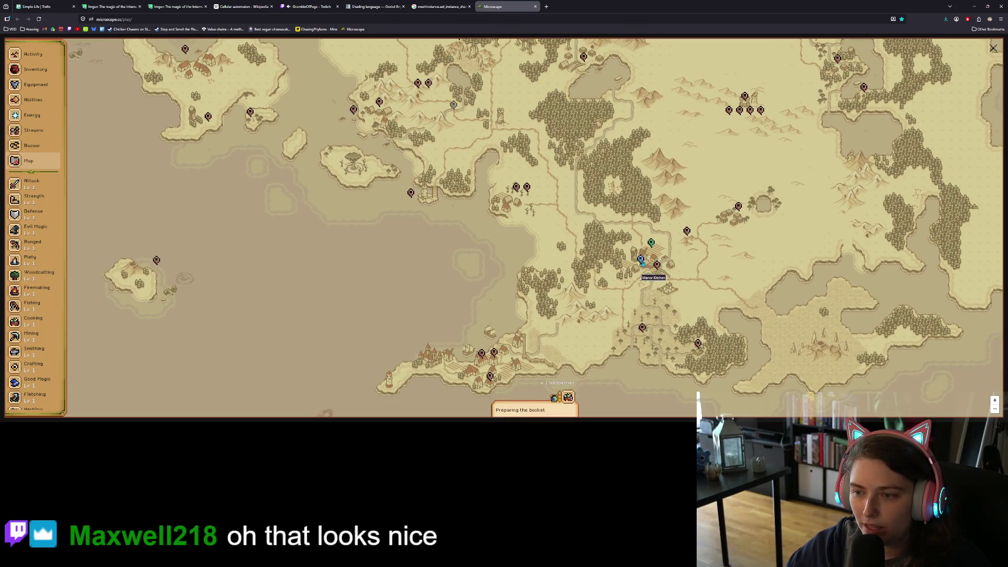
left_click(641, 260)
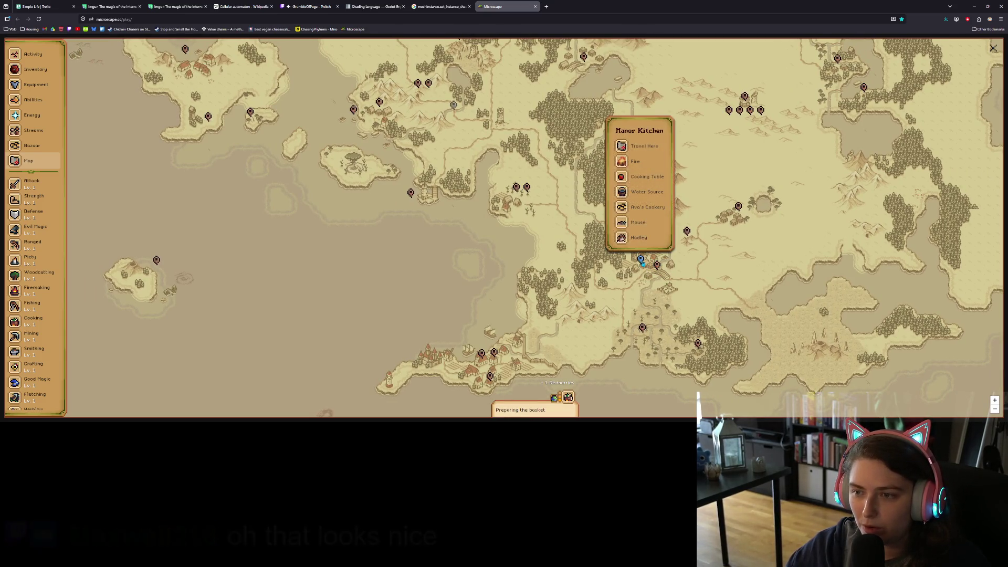
left_click(647, 148)
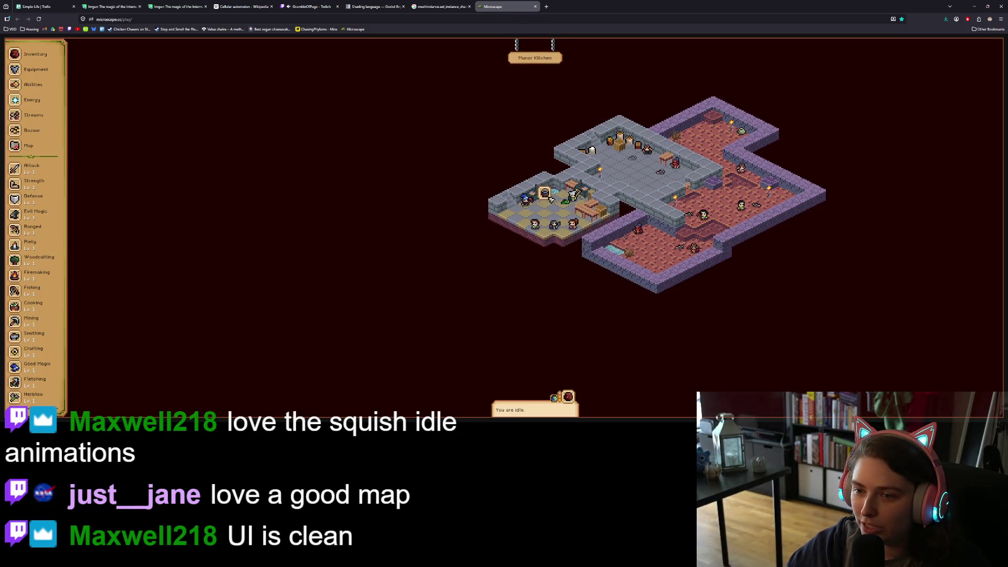
left_click(586, 214)
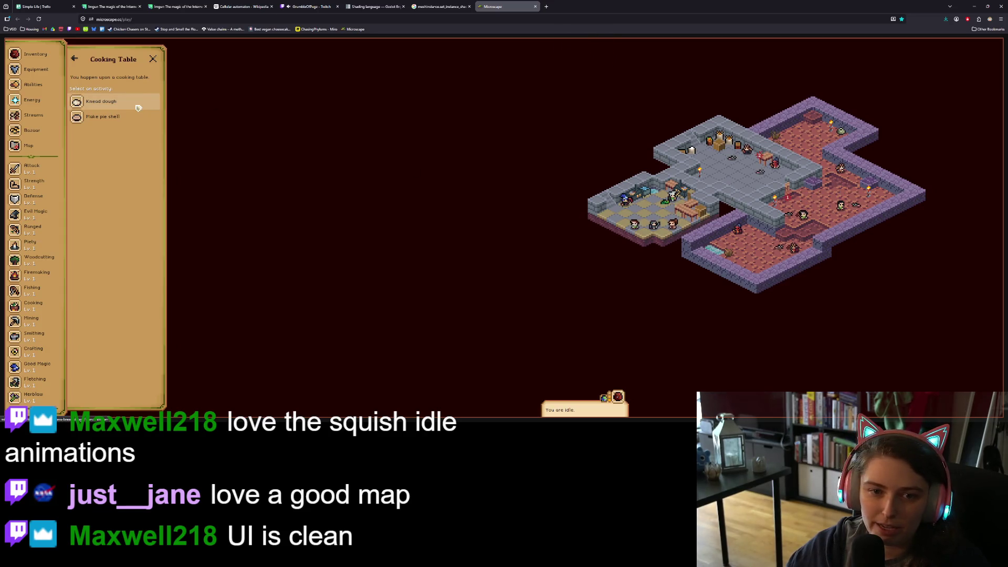
left_click(128, 122)
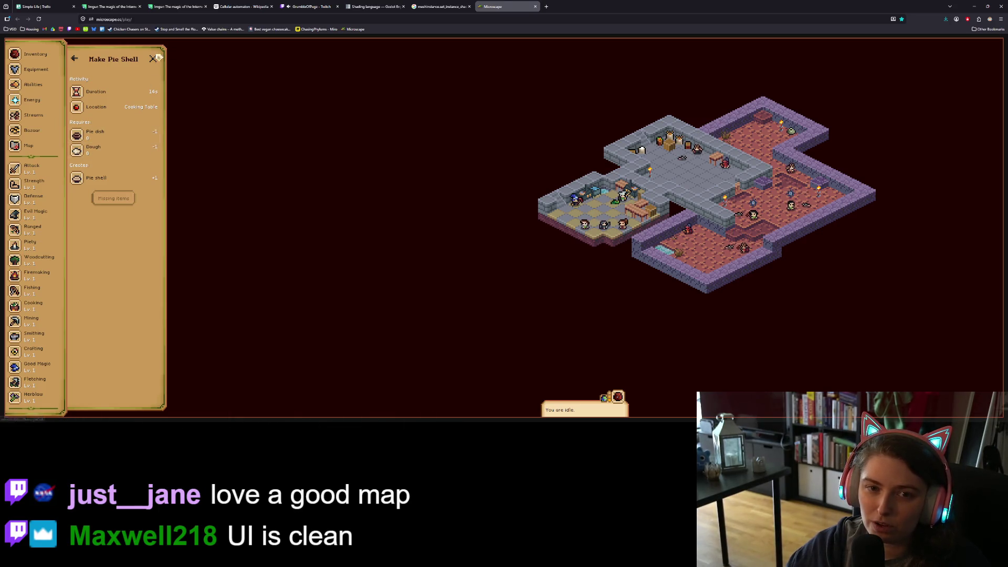
left_click(77, 62)
left_click(99, 102)
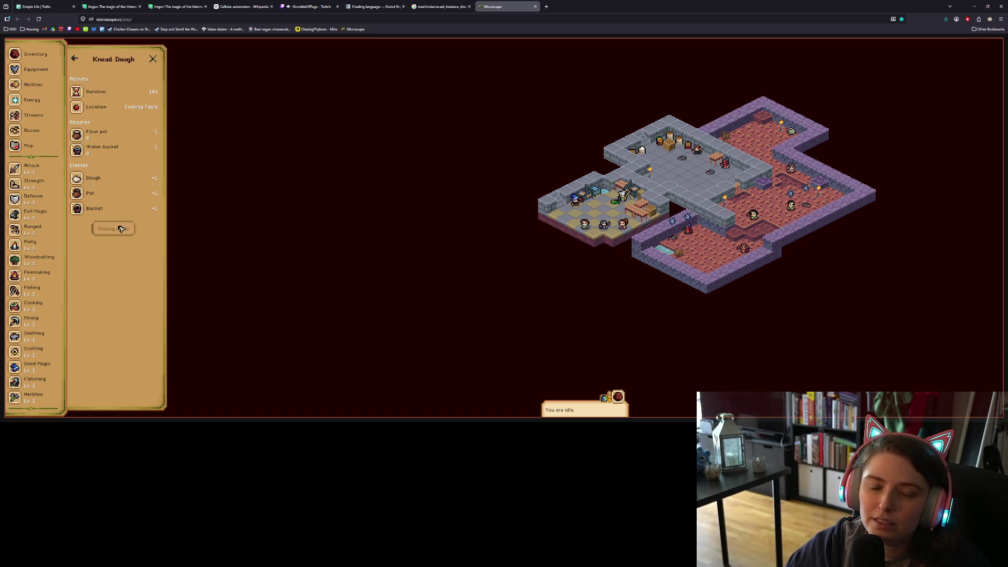
left_click(74, 59)
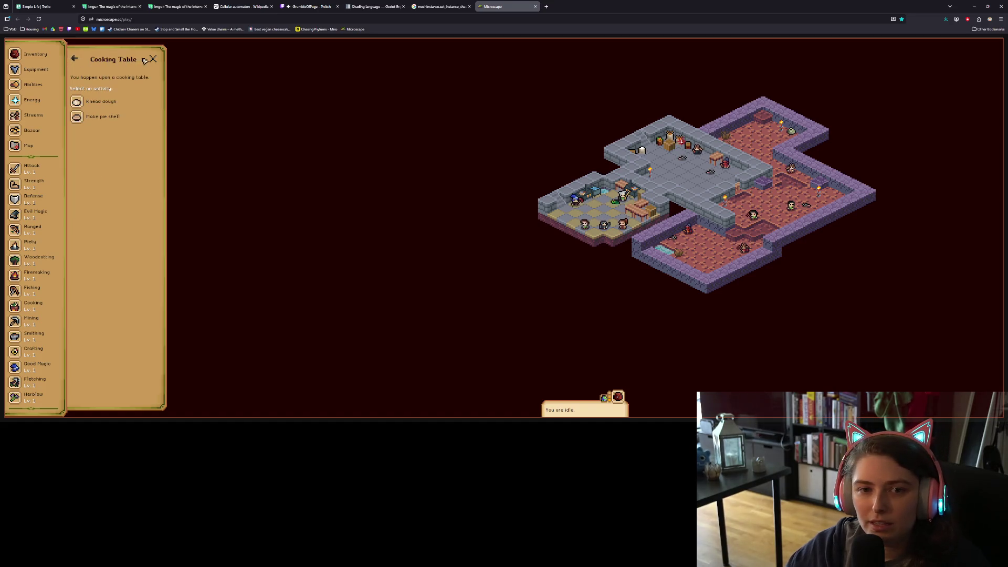
left_click(152, 59)
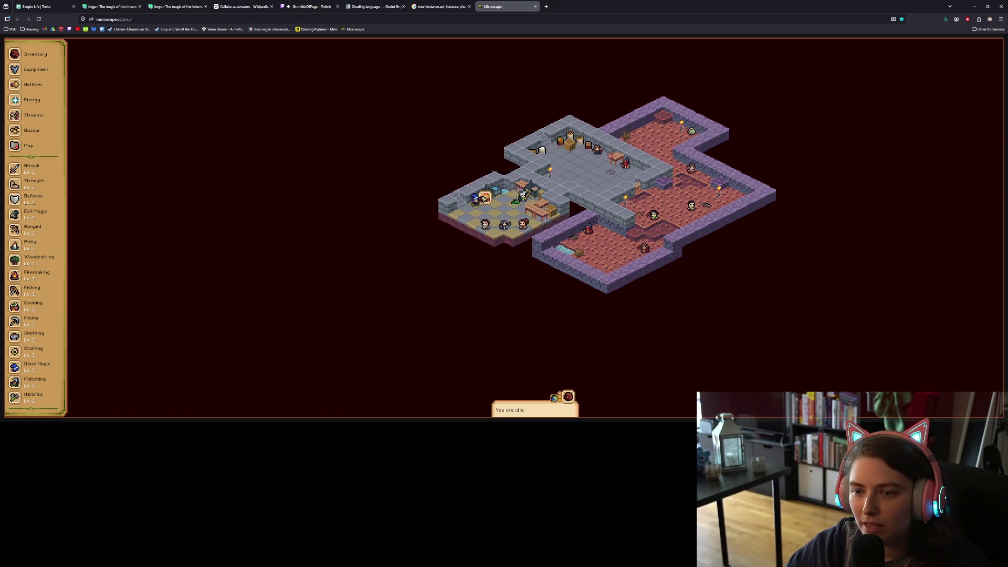
left_click(484, 198)
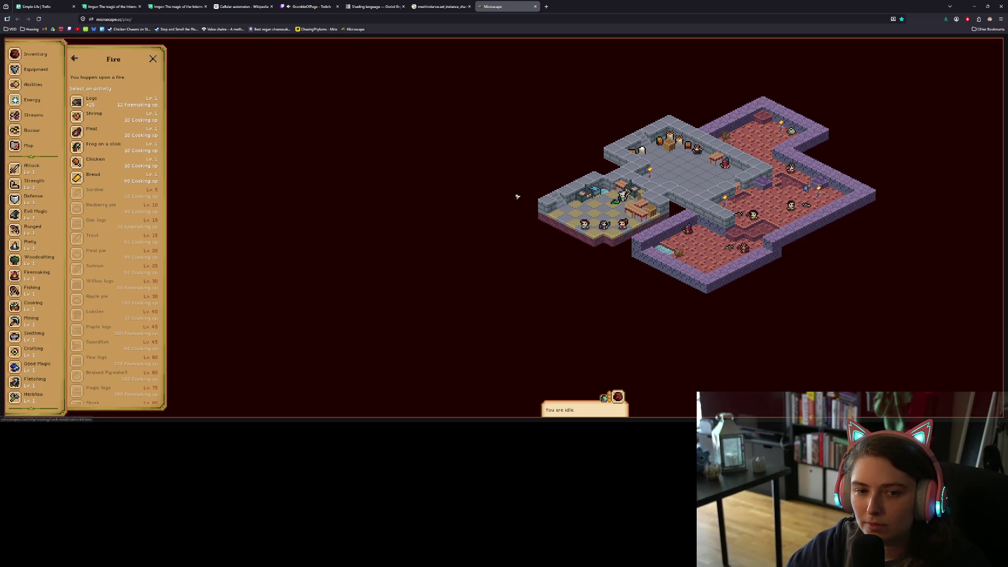
left_click(634, 195)
left_click_drag(634, 195, 600, 225)
left_click(600, 224)
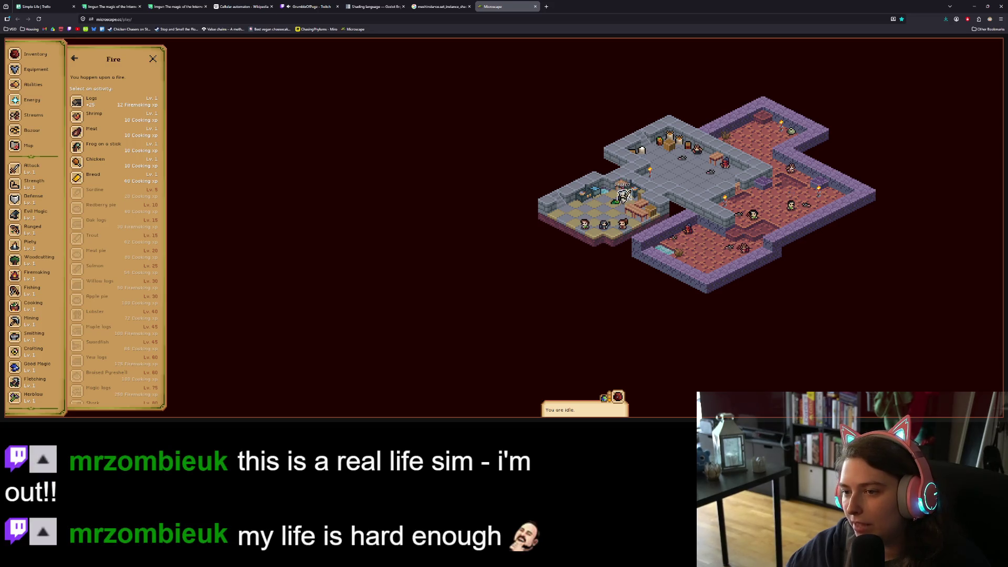
left_click(623, 189)
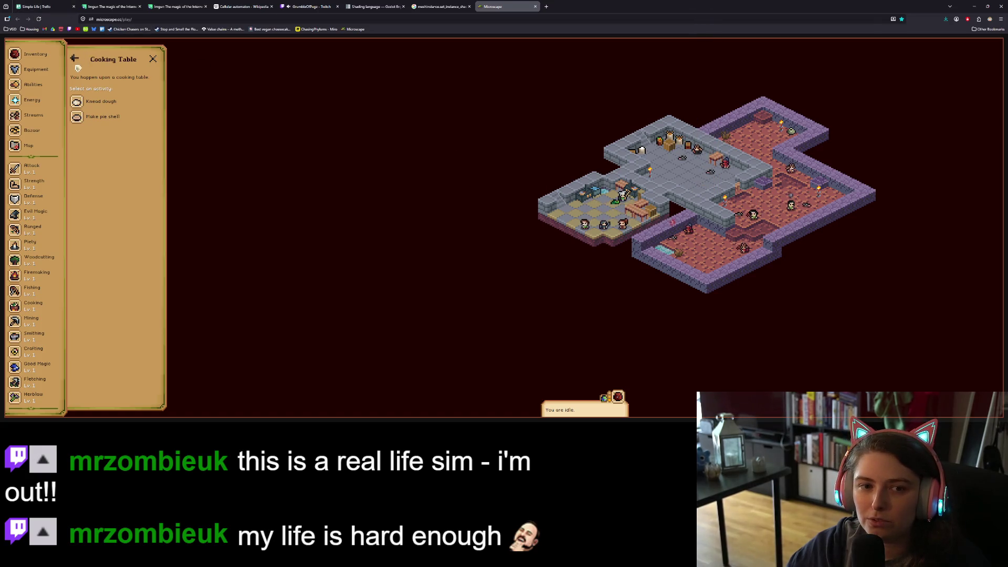
double_click(45, 118)
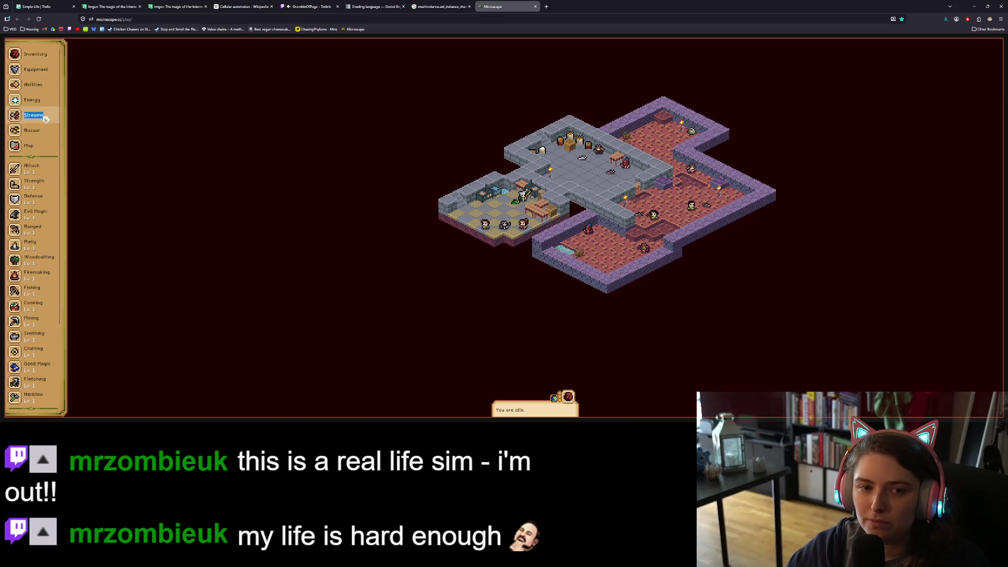
Browse the community streams list, then travel to Fencewell Fields from the world map
left_click(46, 119)
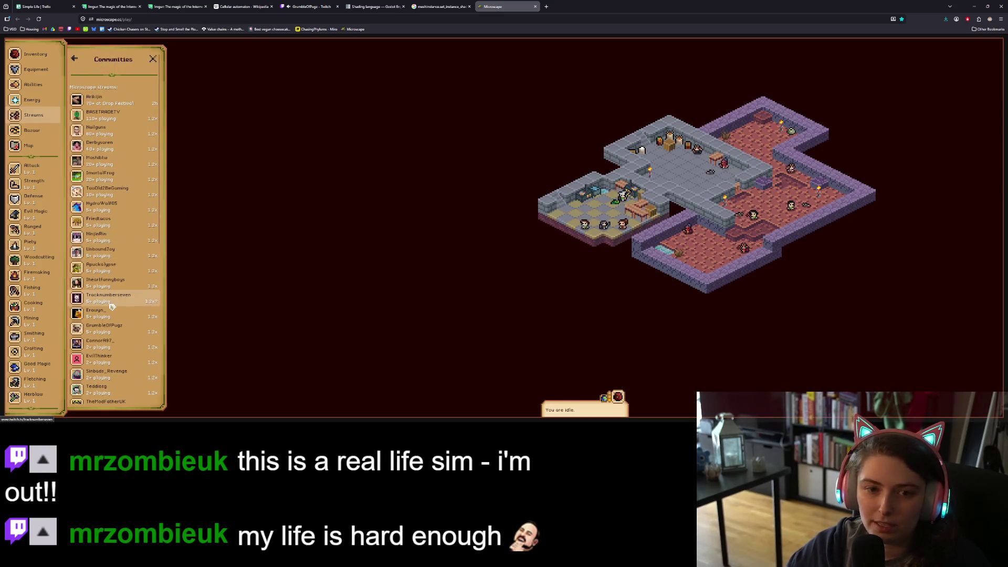
scroll(111, 307, "up", 2)
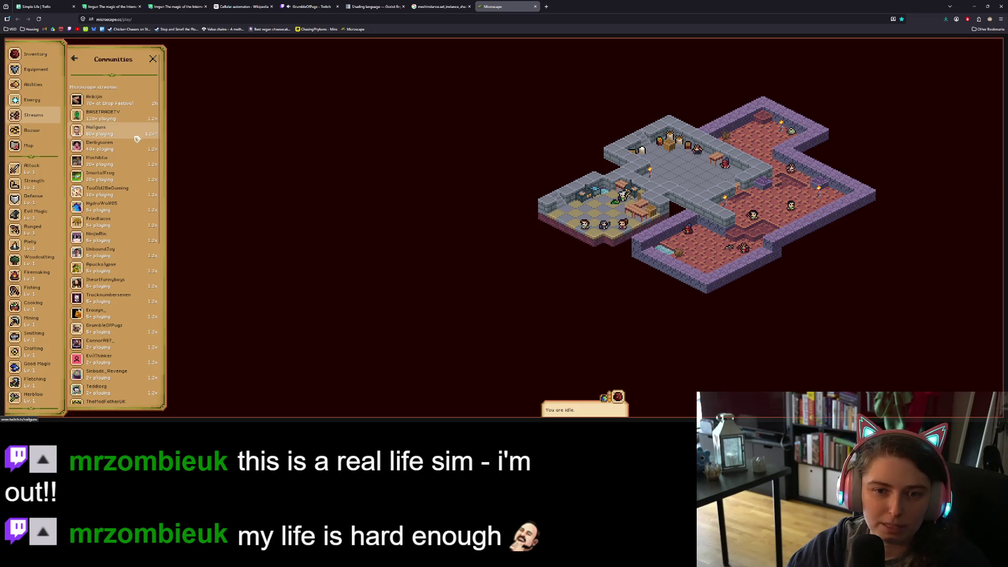
scroll(132, 203, "down", 3)
scroll(132, 202, "down", 1)
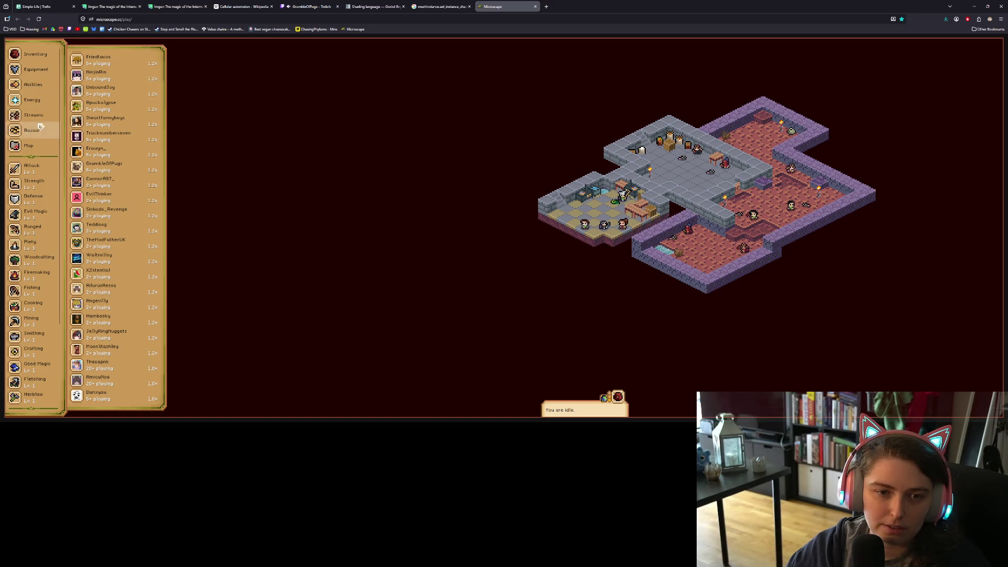
left_click(31, 145)
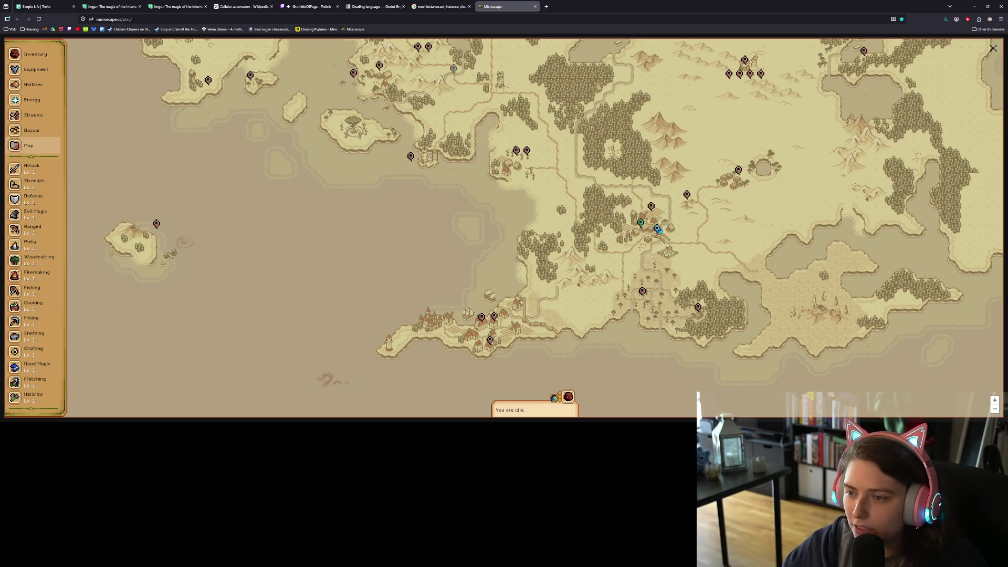
left_click(652, 206)
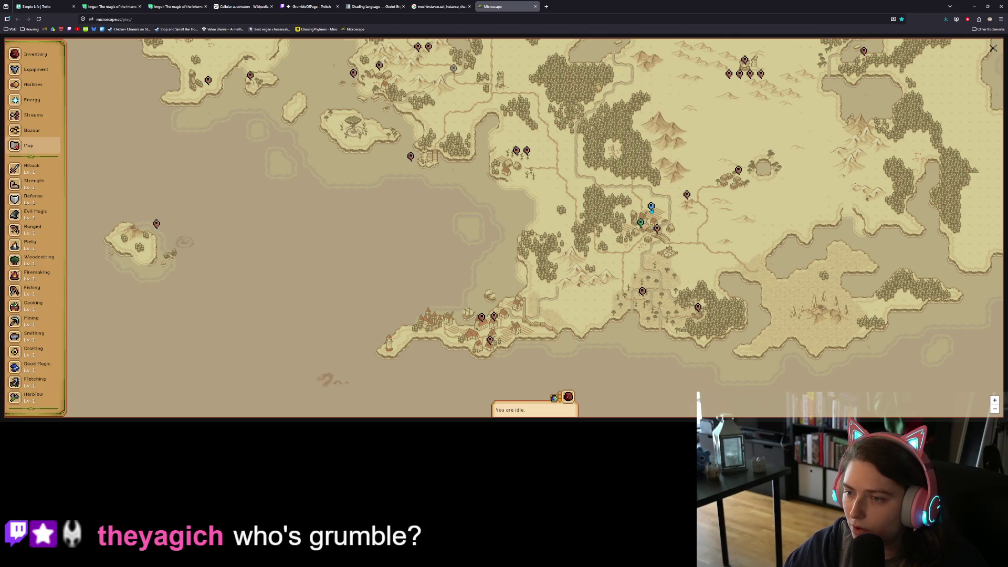
left_click(651, 206)
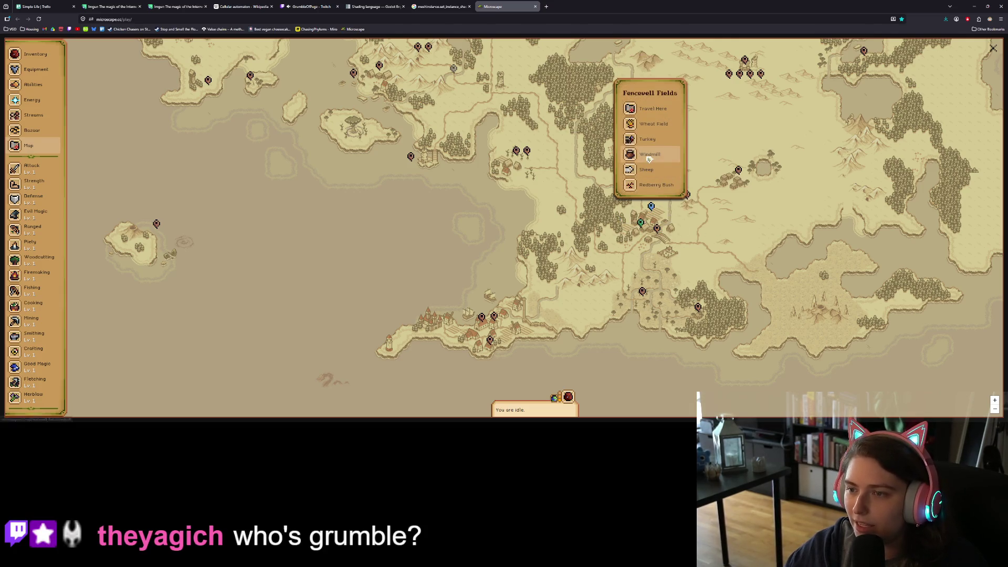
left_click(649, 110)
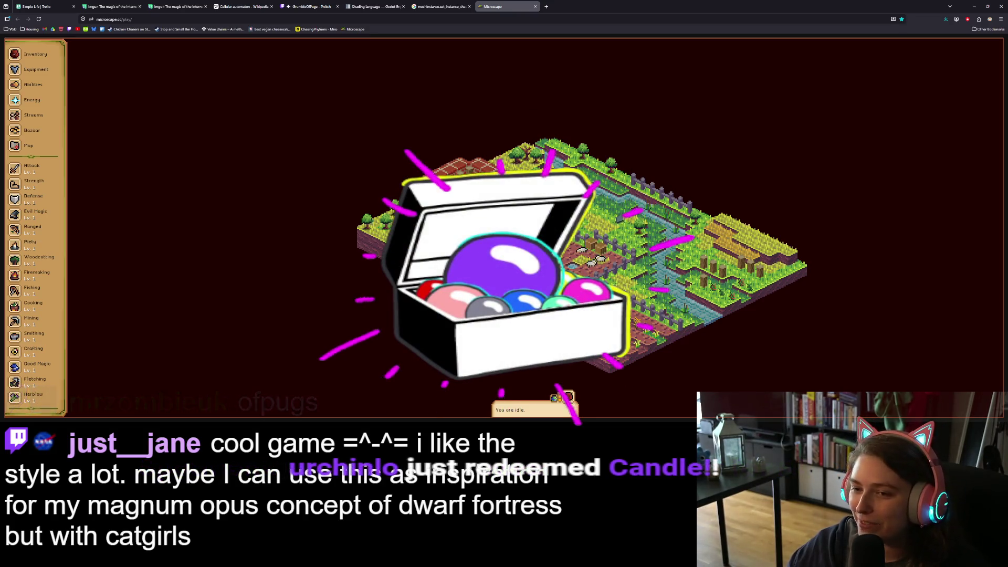
Look over the windmill's Grind Flour activity and the Pot item details on the farm
left_click(582, 249)
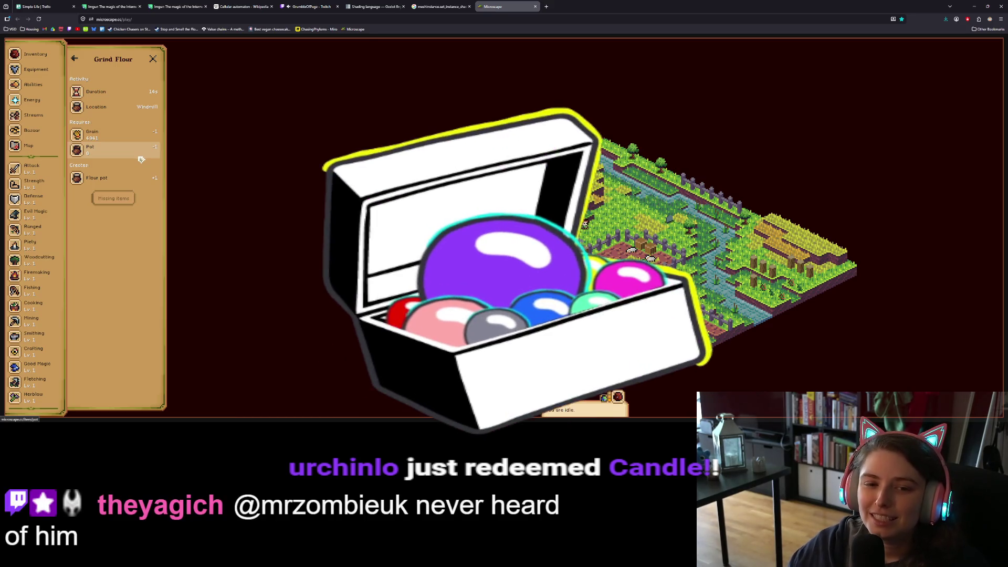
left_click(141, 159)
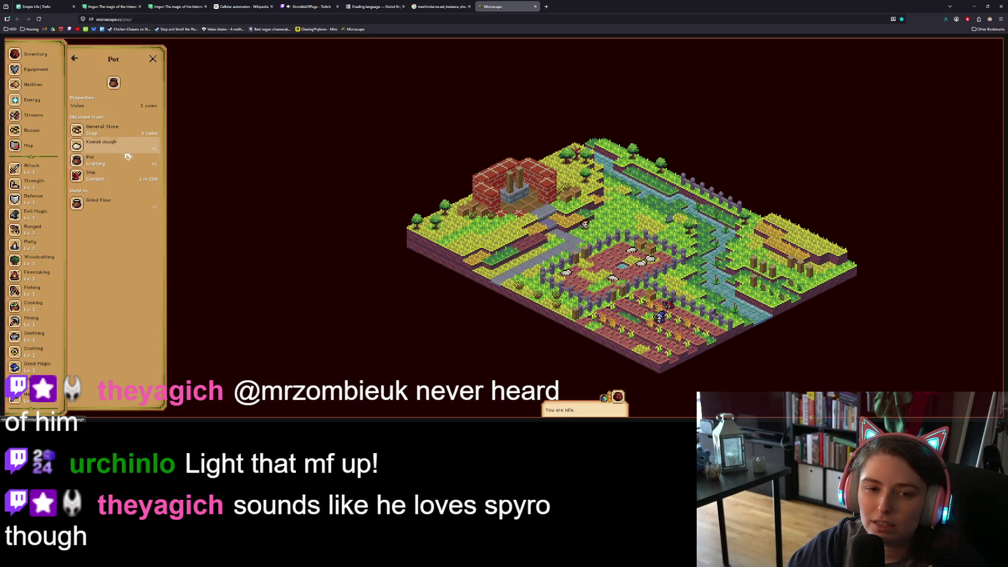
left_click(153, 59)
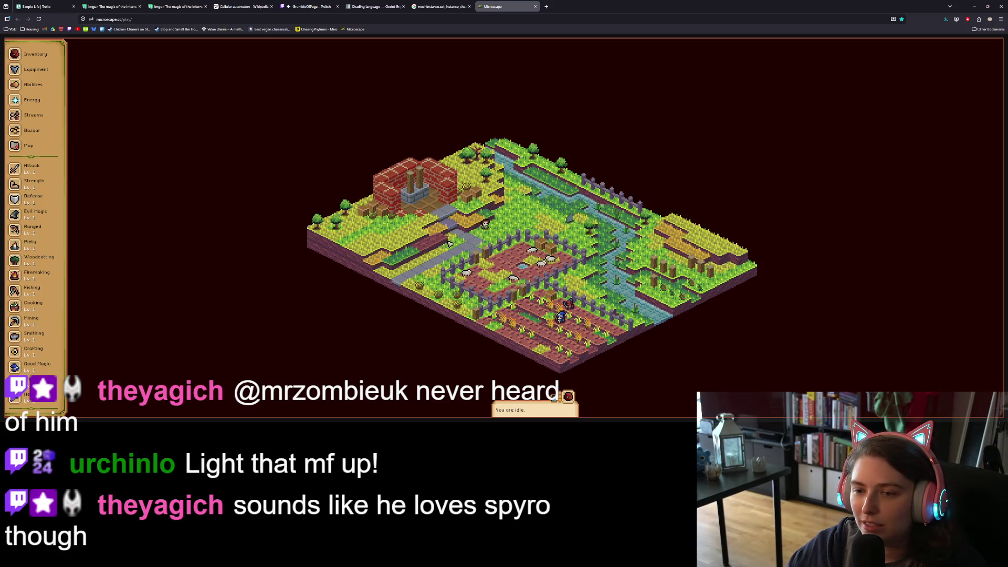
left_click(475, 240)
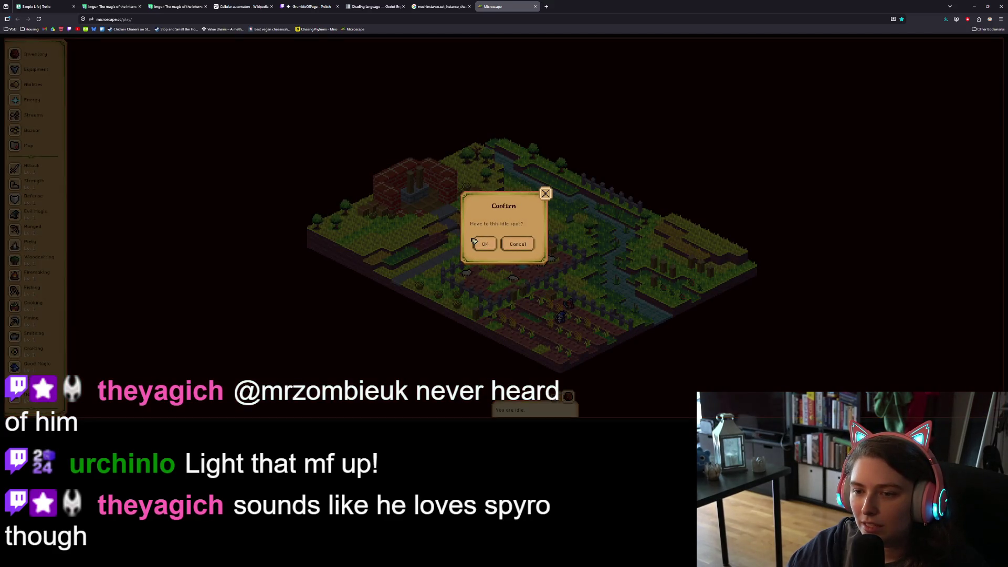
left_click(546, 194)
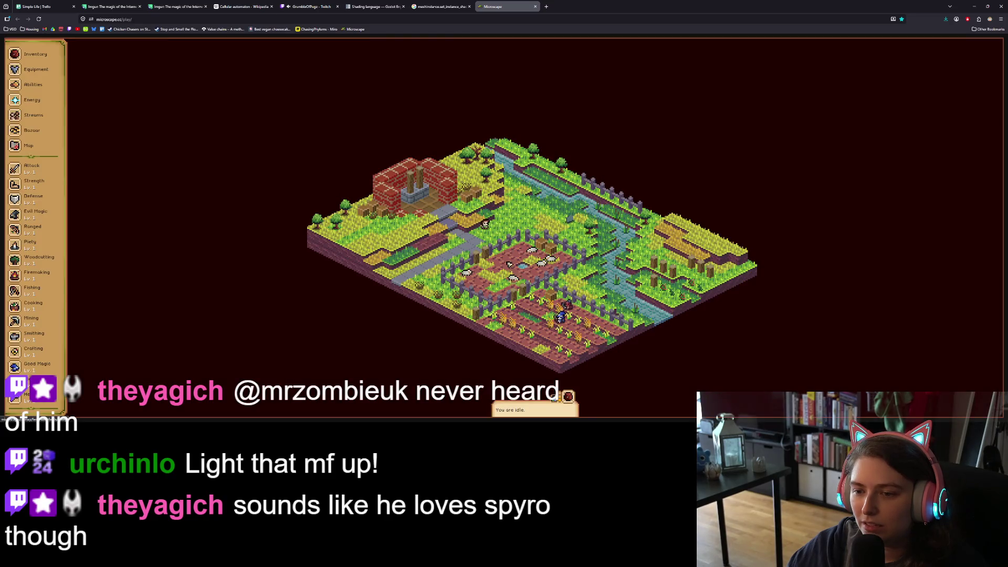
Start the Shear Sheep activity, then switch to the Simple Life board and the stream tab
left_click(571, 281)
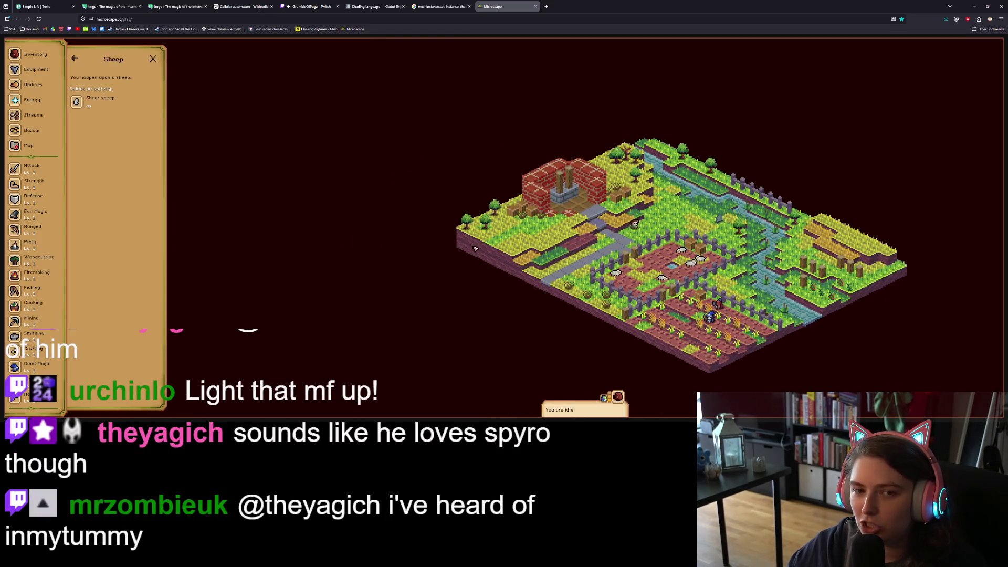
left_click(101, 104)
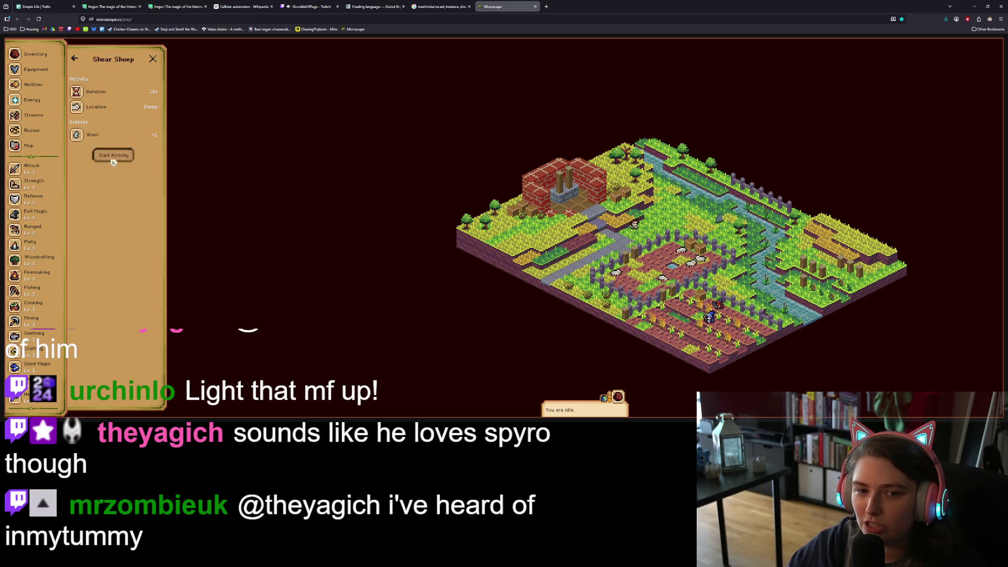
left_click(115, 156)
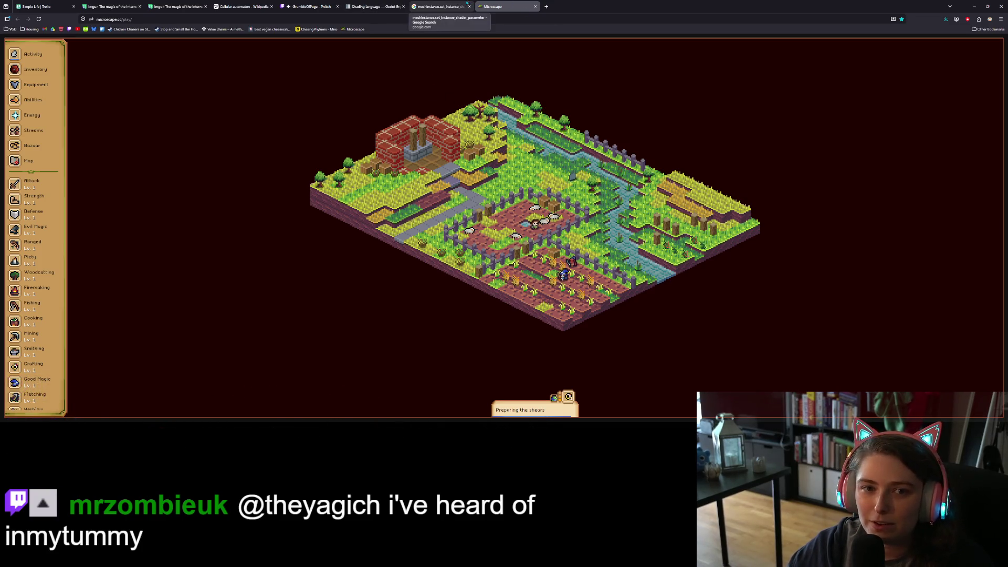
left_click(42, 7)
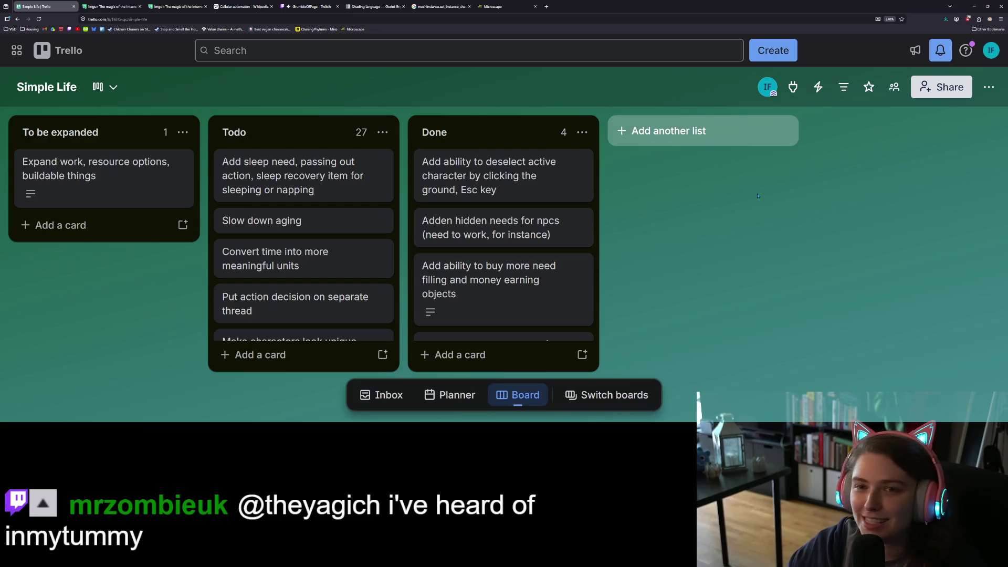
left_click(321, 7)
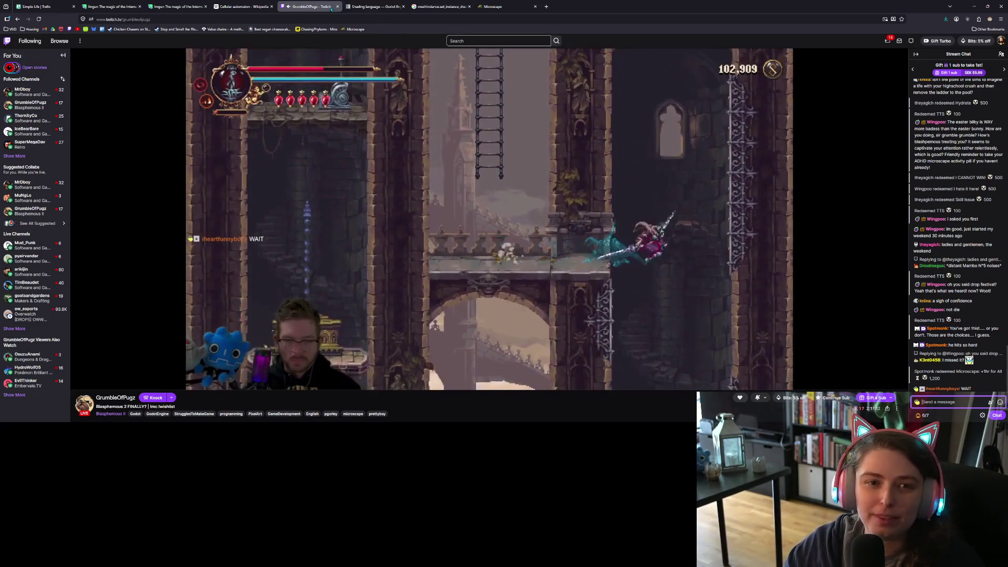
Return to the Simple Life Trello board, then minimize the browser to bring back the Godot editor
key("ctrl+1")
left_click(977, 7)
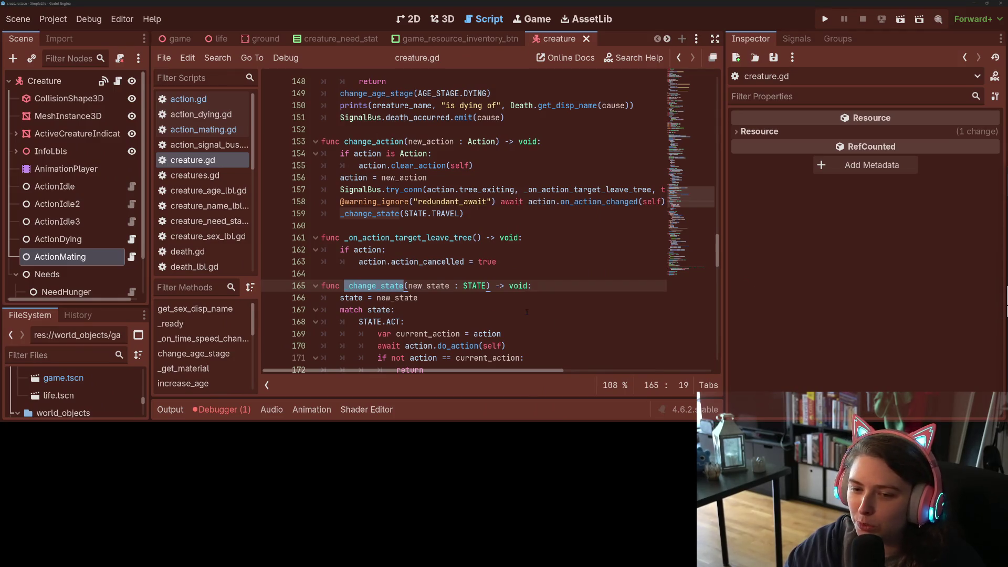
Place the caret at the end of the 'action = new_action' line in change_action
left_click(527, 311)
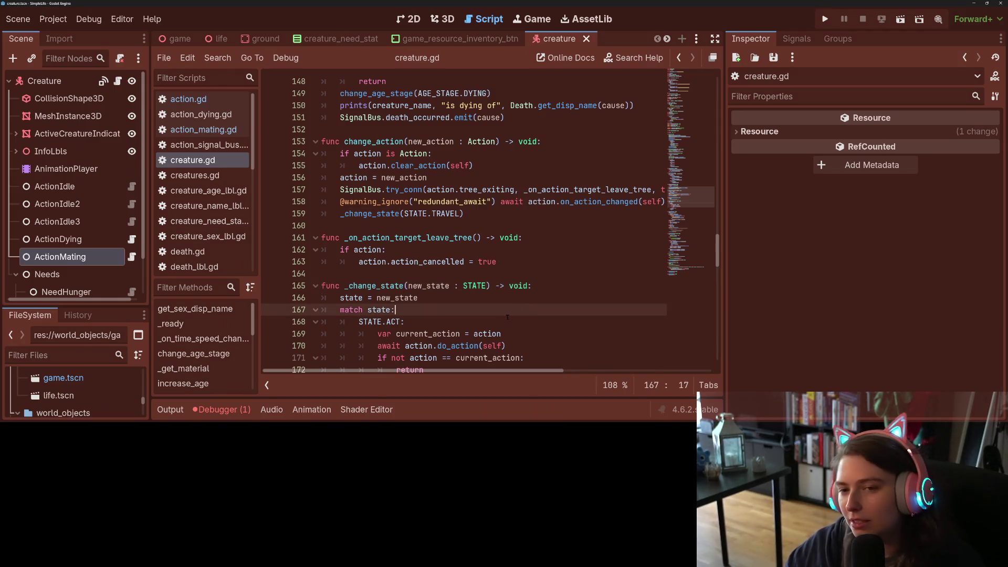
scroll(508, 317, "down", 1)
scroll(473, 273, "up", 2)
left_click(429, 226)
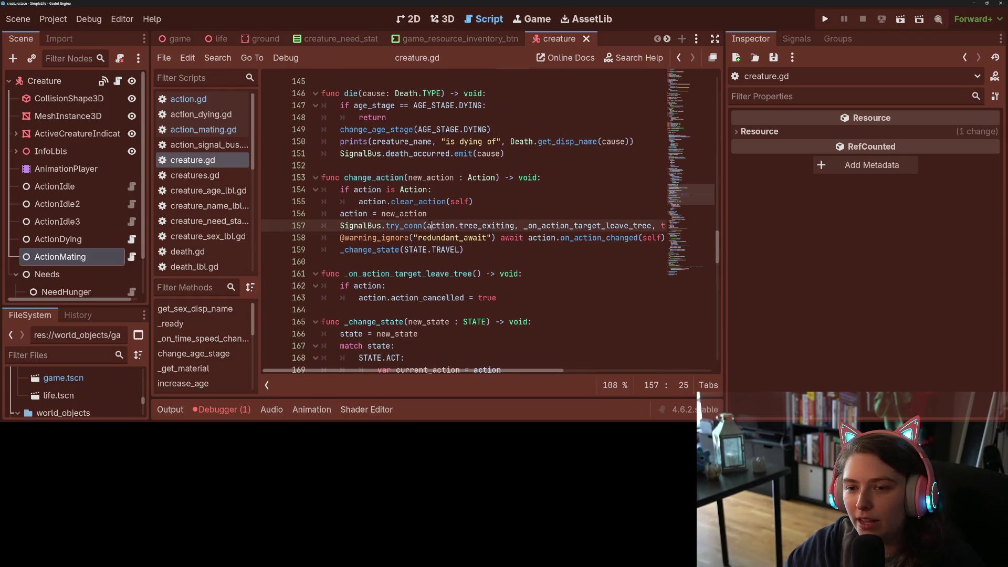
key("Up")
left_click(428, 213)
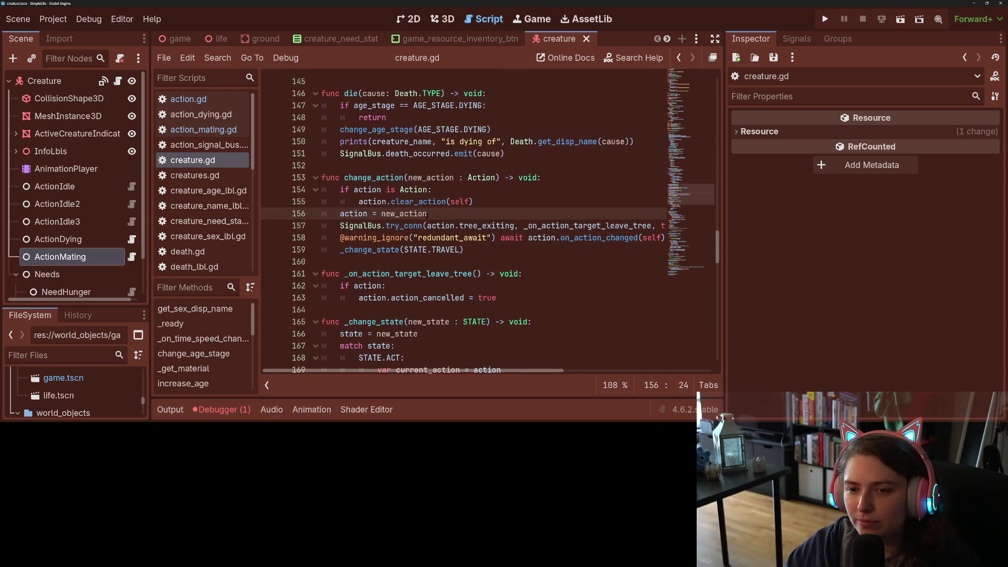
left_click(394, 201)
left_click(349, 212)
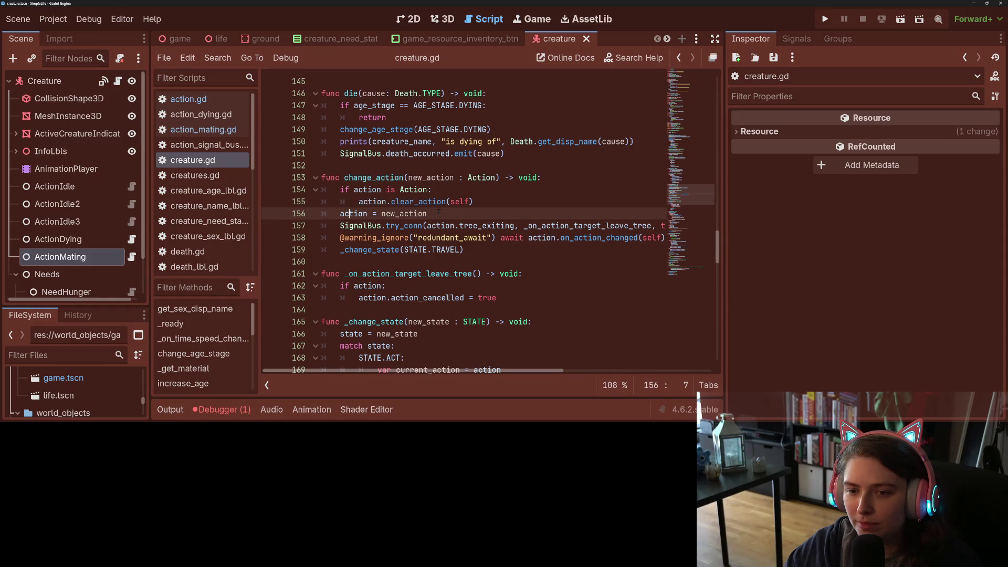
Add 'action.action_cancelled = false' below it using autocomplete, and save creature.gd
key("Return")
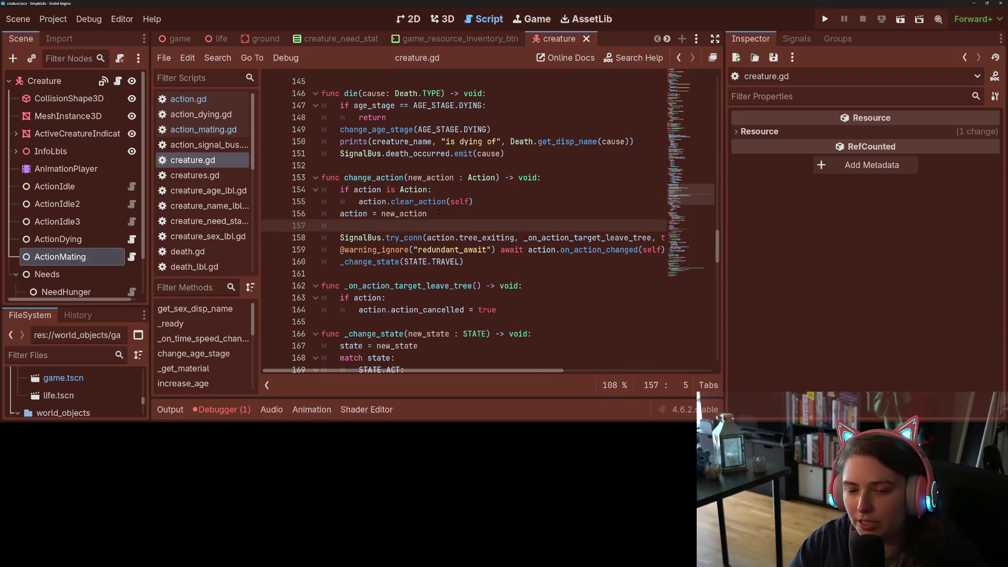
type("a")
key("Return")
type("action.")
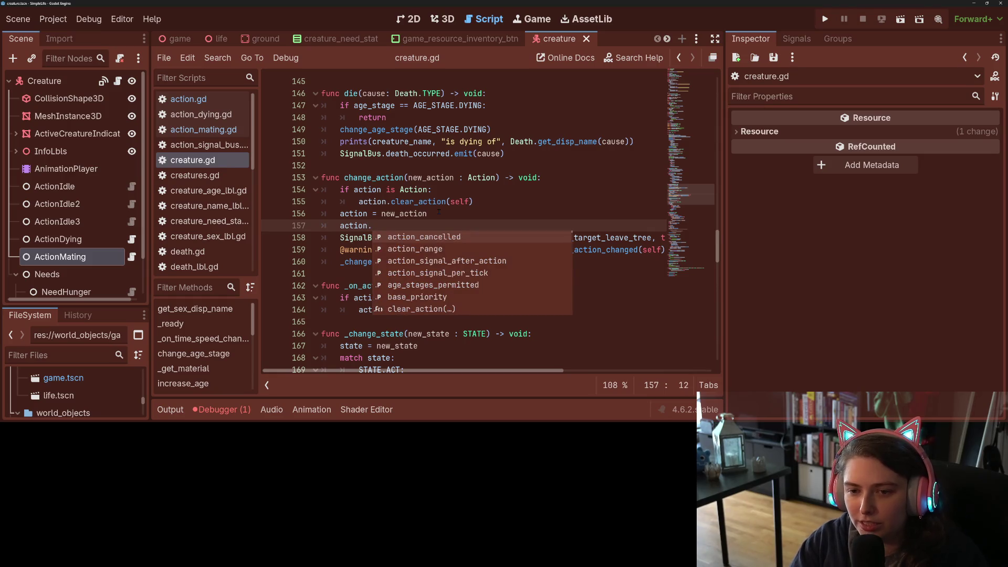
key("Return")
type("elled = fals")
key("ctrl+s")
double_click(401, 225)
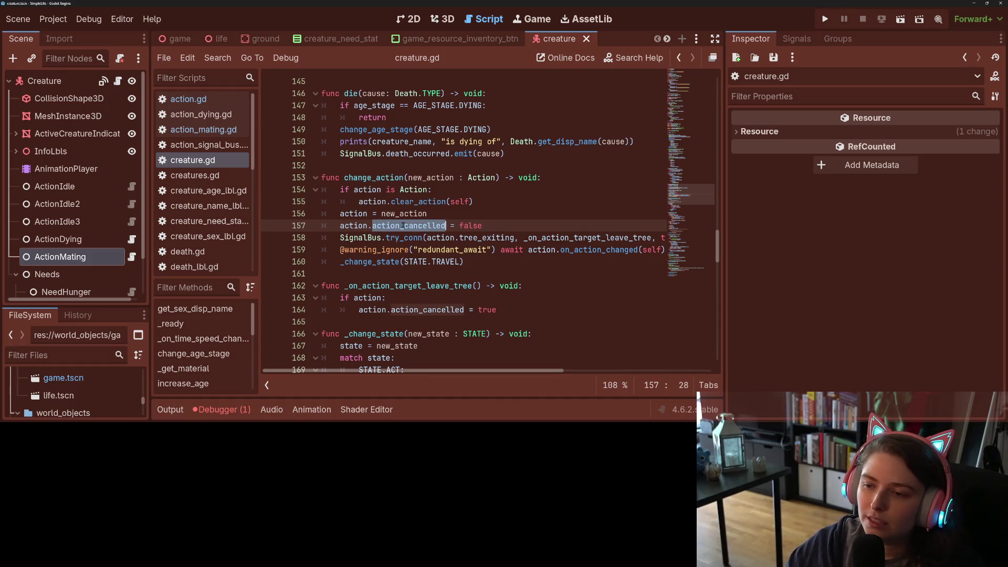
left_click(404, 226)
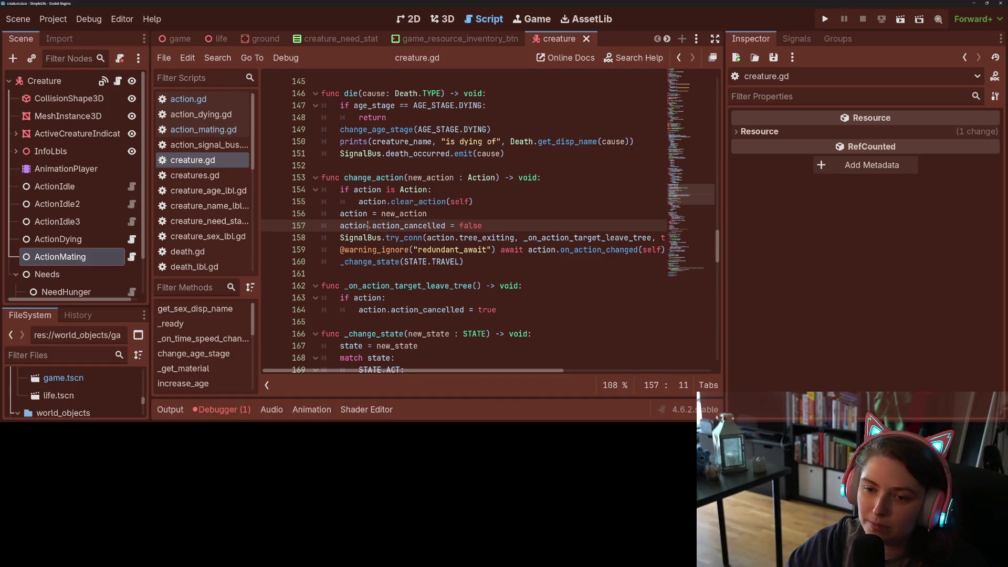
left_click_drag(340, 237, 335, 250)
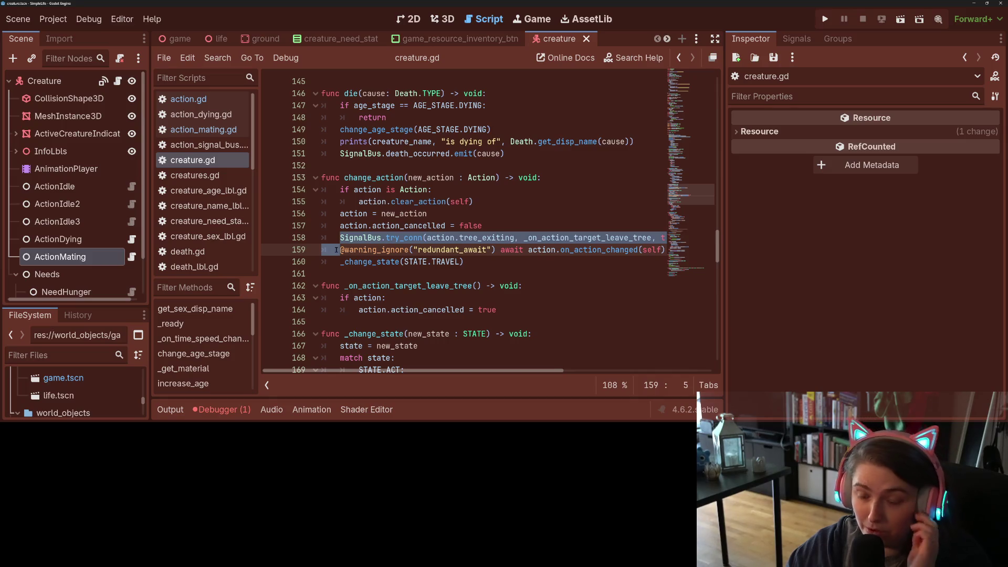
left_click(364, 238)
scroll(407, 261, "down", 3)
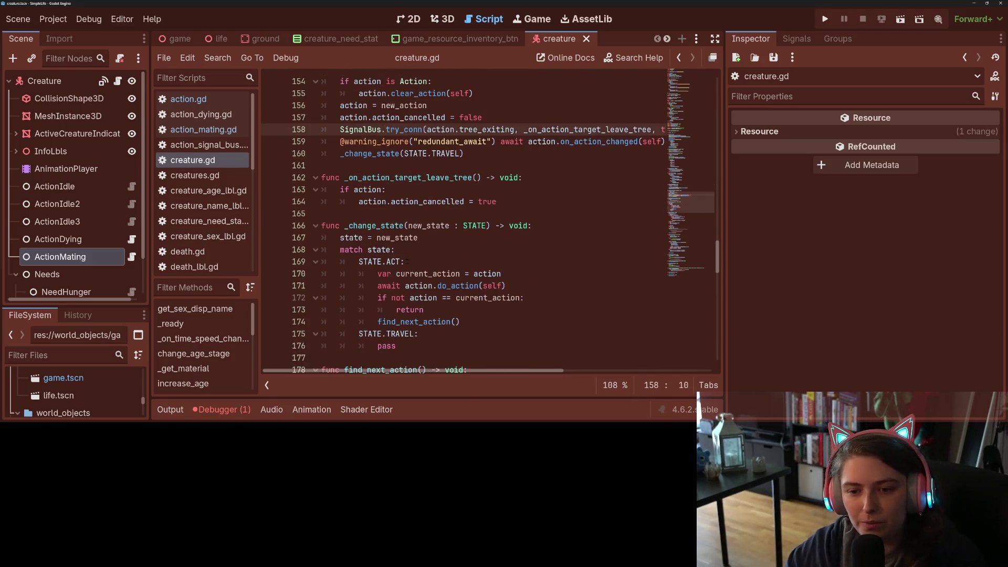
scroll(407, 261, "down", 9)
scroll(407, 262, "up", 2)
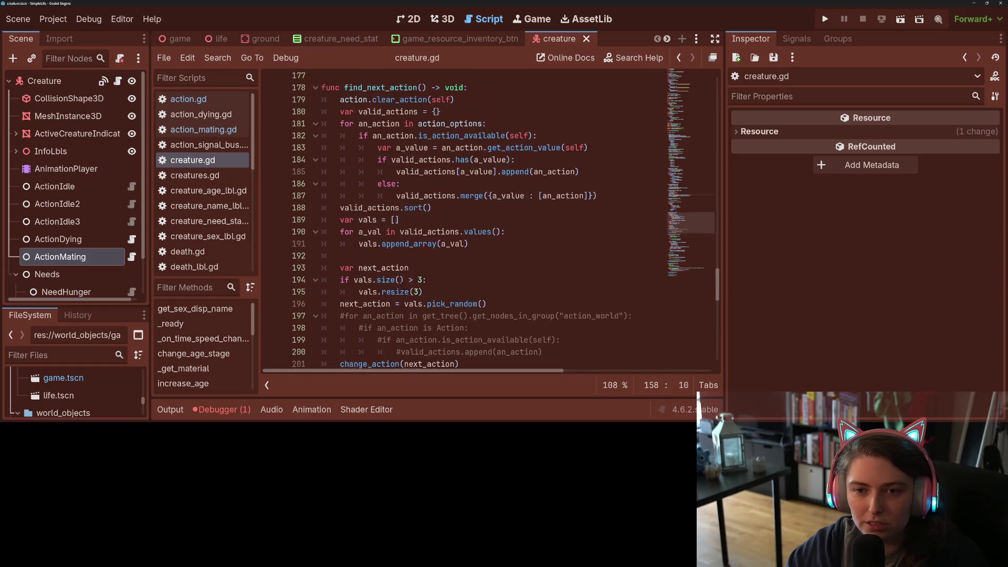
scroll(407, 261, "up", 3)
scroll(355, 261, "down", 9)
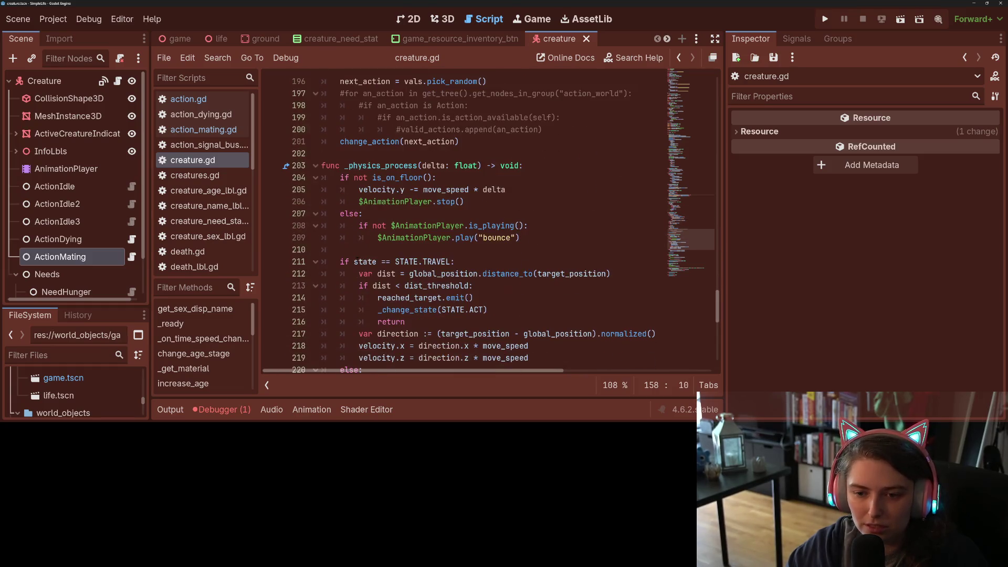
scroll(355, 262, "up", 1)
scroll(355, 261, "down", 10)
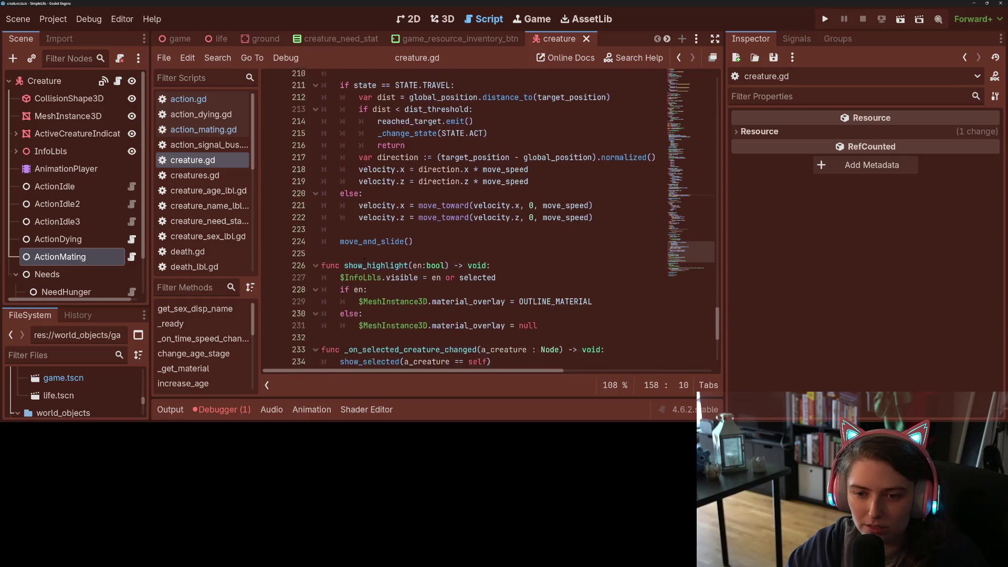
scroll(355, 261, "up", 4)
scroll(505, 305, "up", 8)
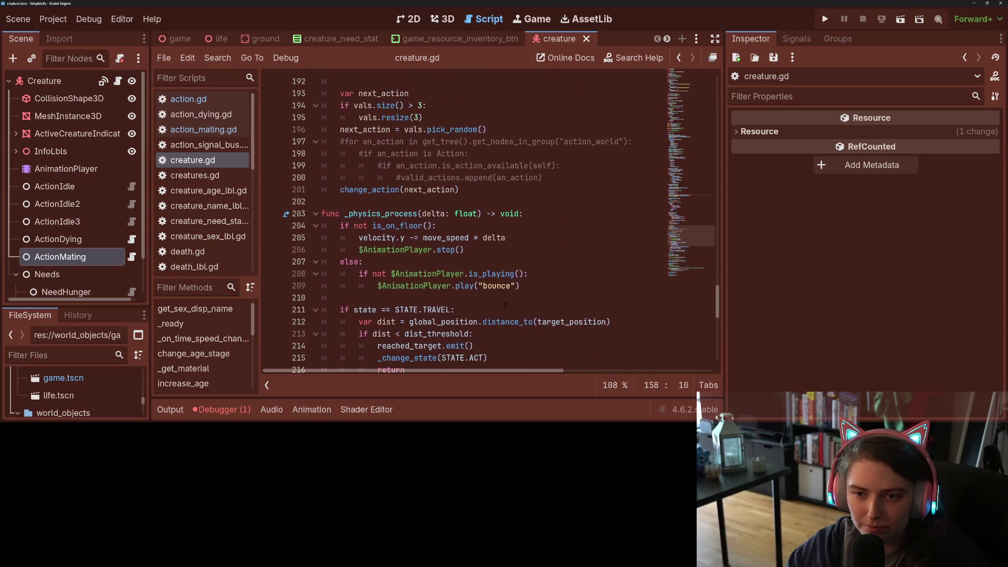
scroll(505, 305, "up", 15)
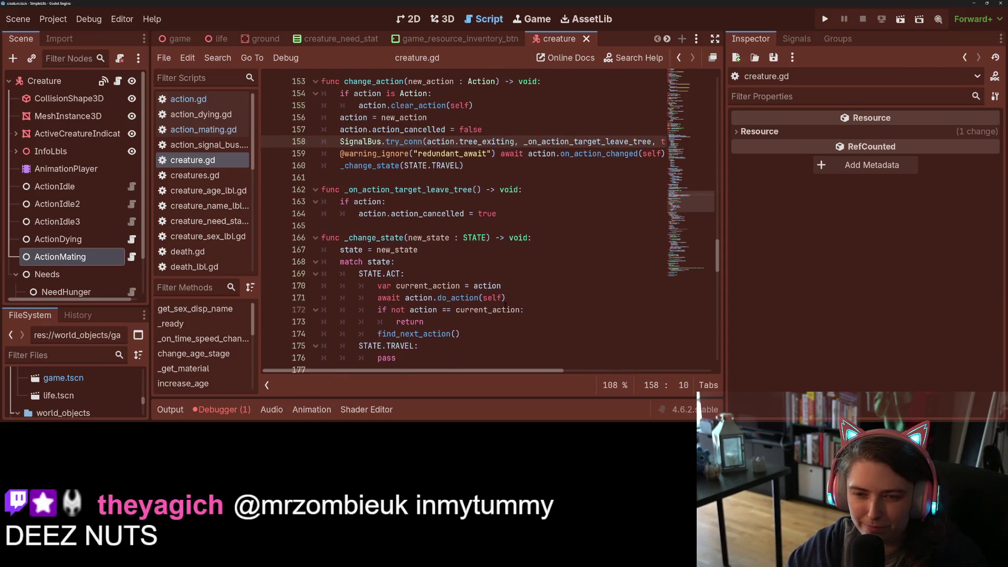
scroll(505, 304, "up", 8)
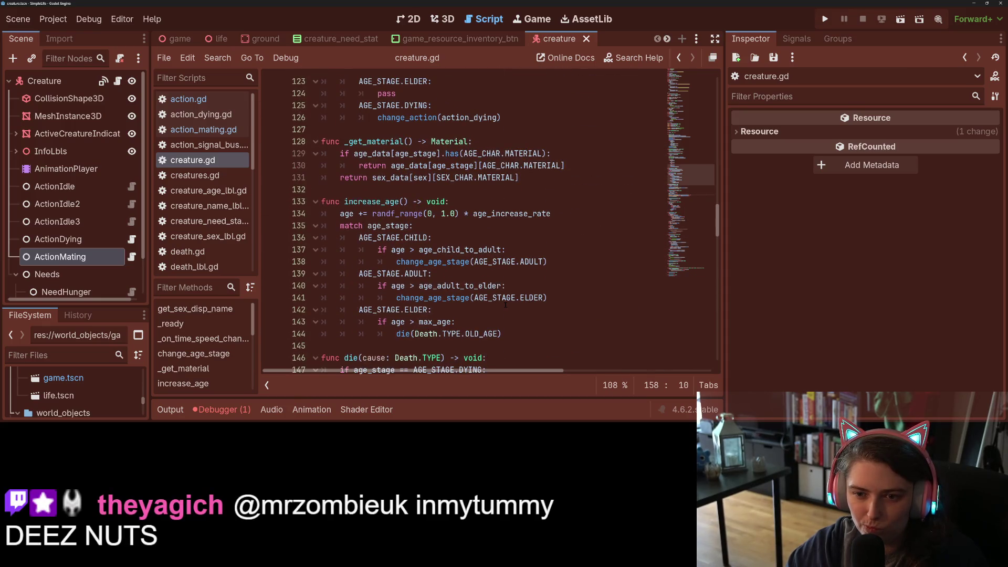
scroll(505, 305, "up", 9)
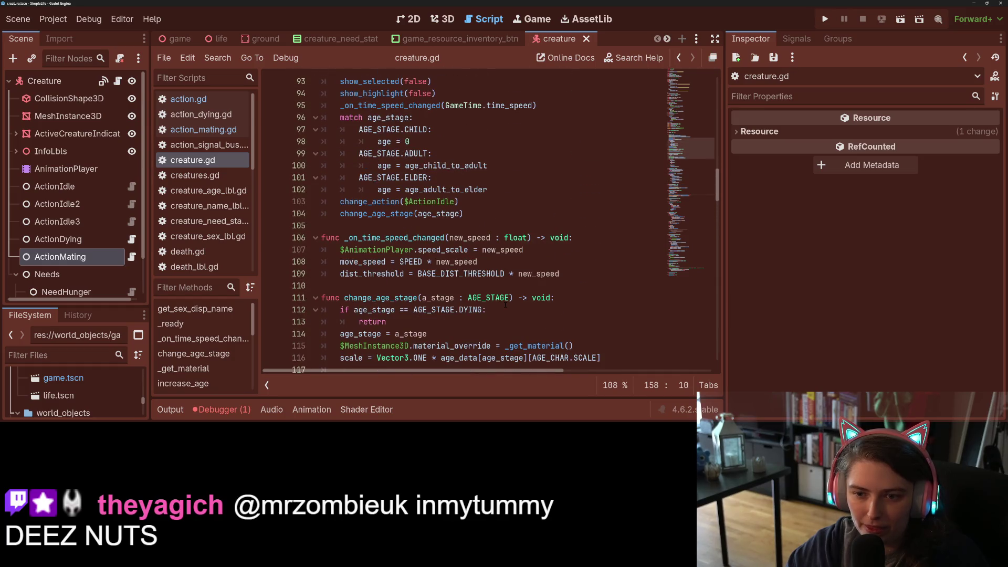
scroll(506, 304, "up", 5)
scroll(505, 305, "down", 19)
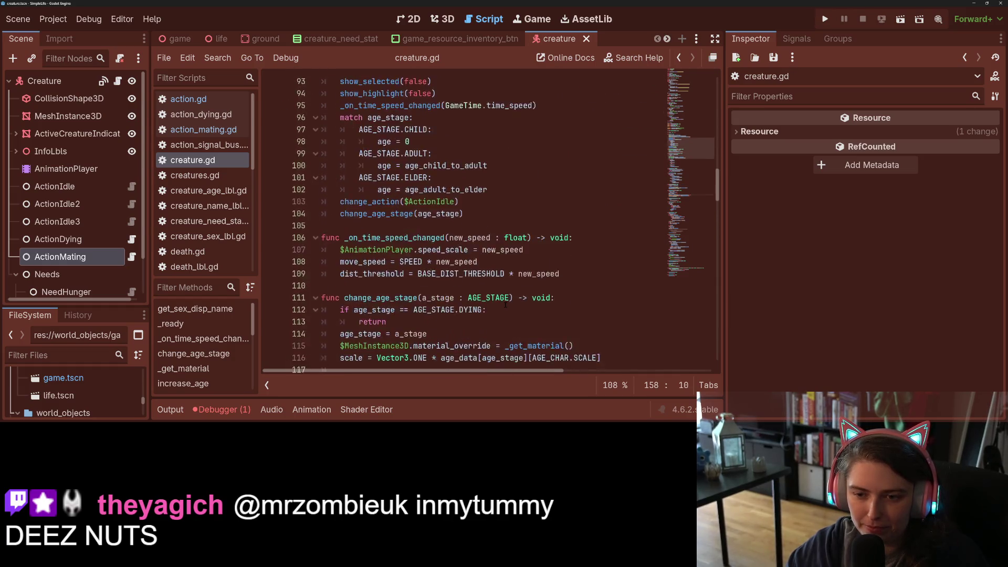
scroll(505, 304, "down", 10)
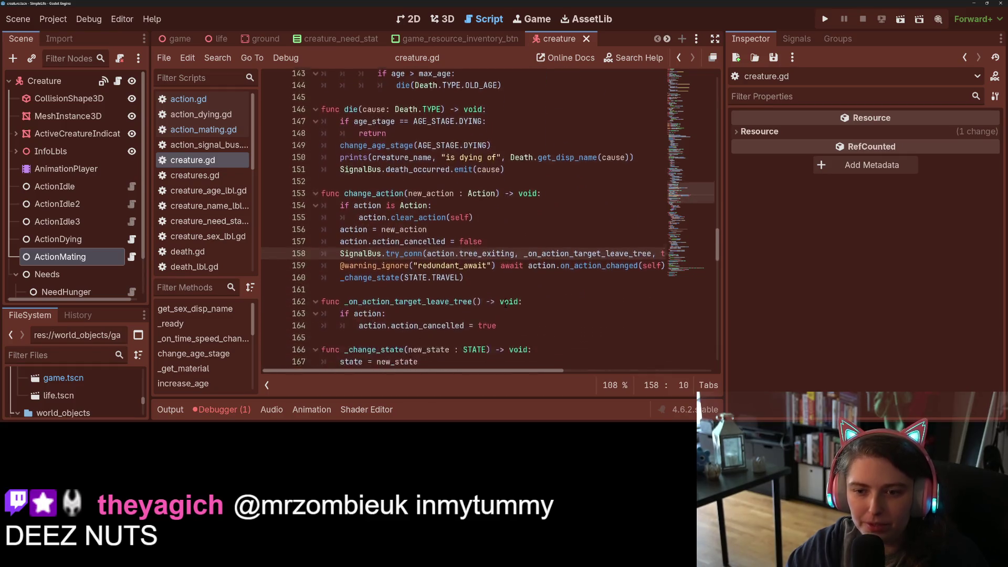
scroll(484, 309, "down", 7)
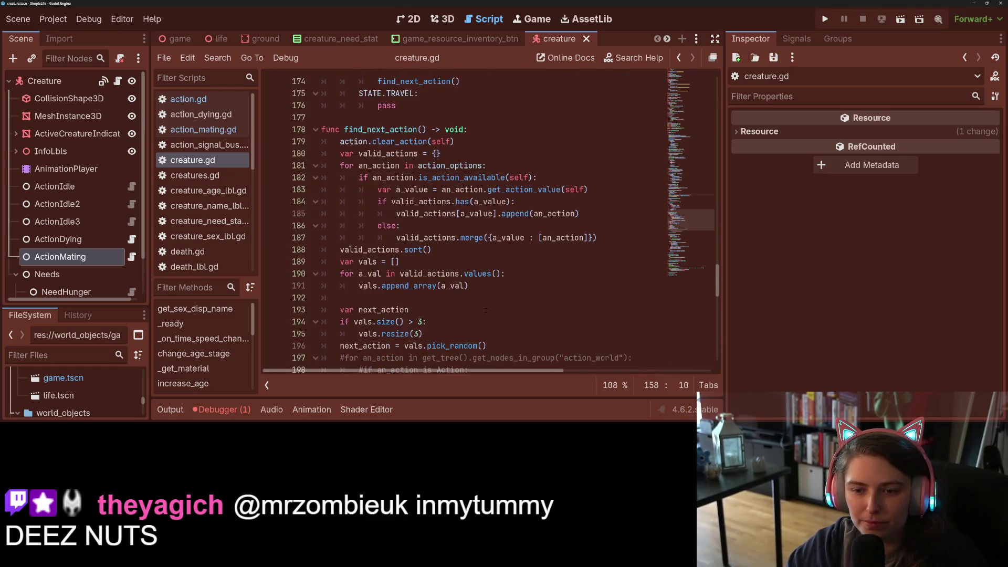
scroll(483, 310, "down", 9)
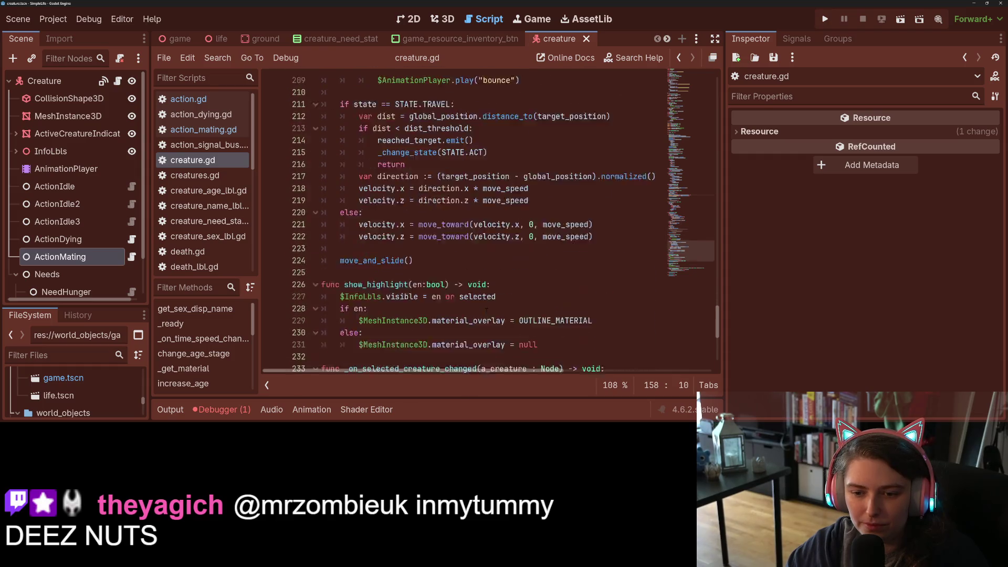
scroll(197, 370, "down", 1)
scroll(200, 369, "down", 2)
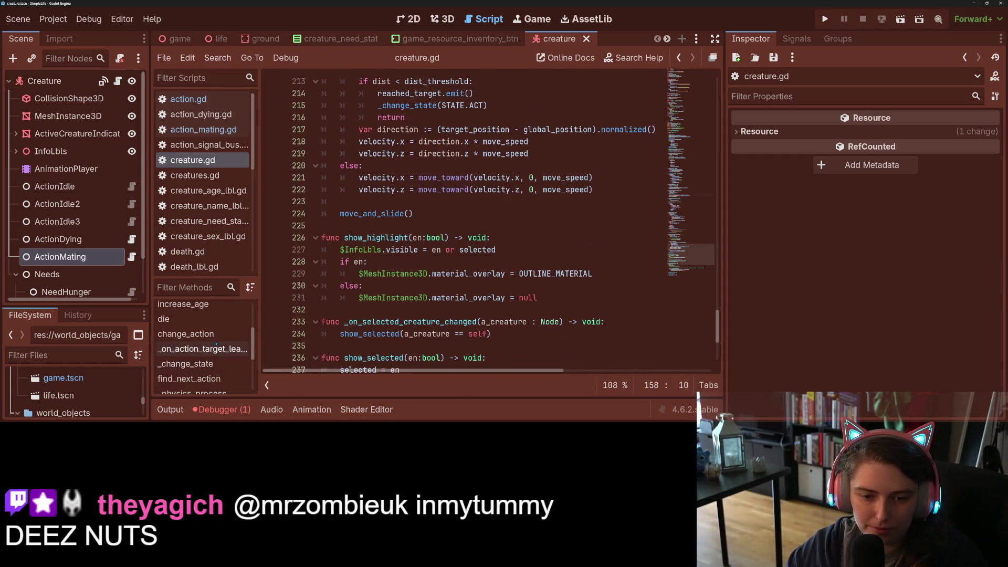
left_click(222, 334)
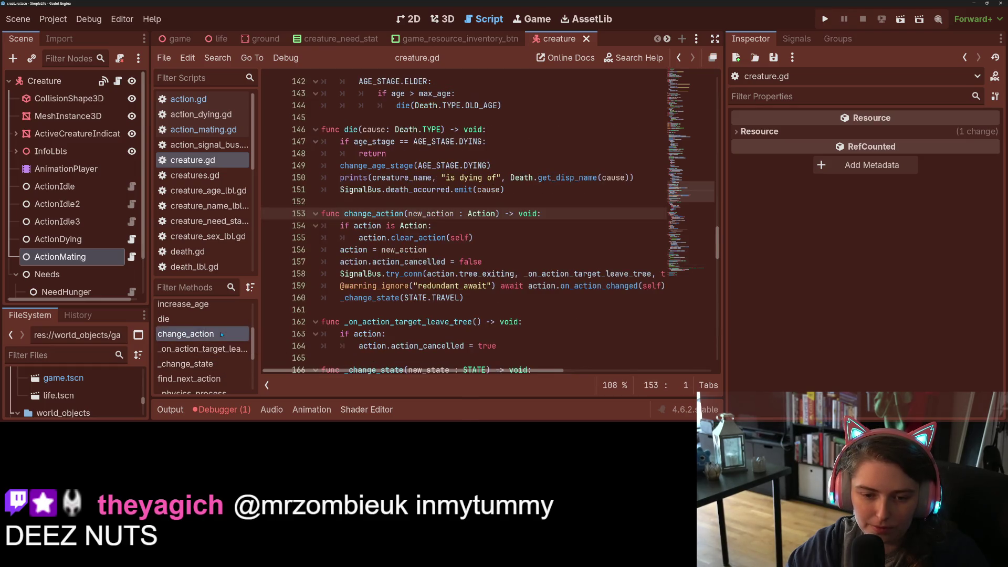
scroll(220, 339, "down", 5)
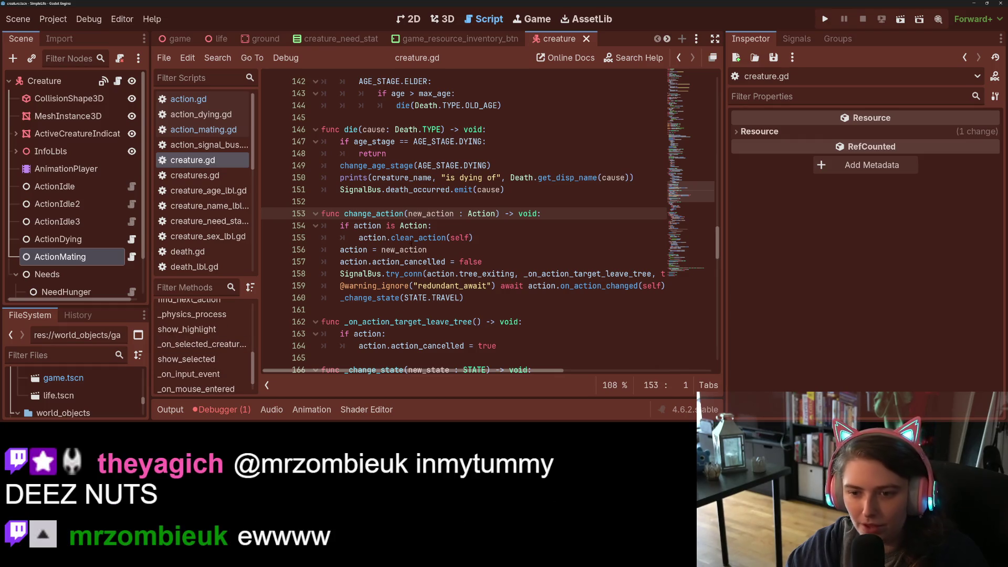
double_click(421, 238)
left_click(447, 238)
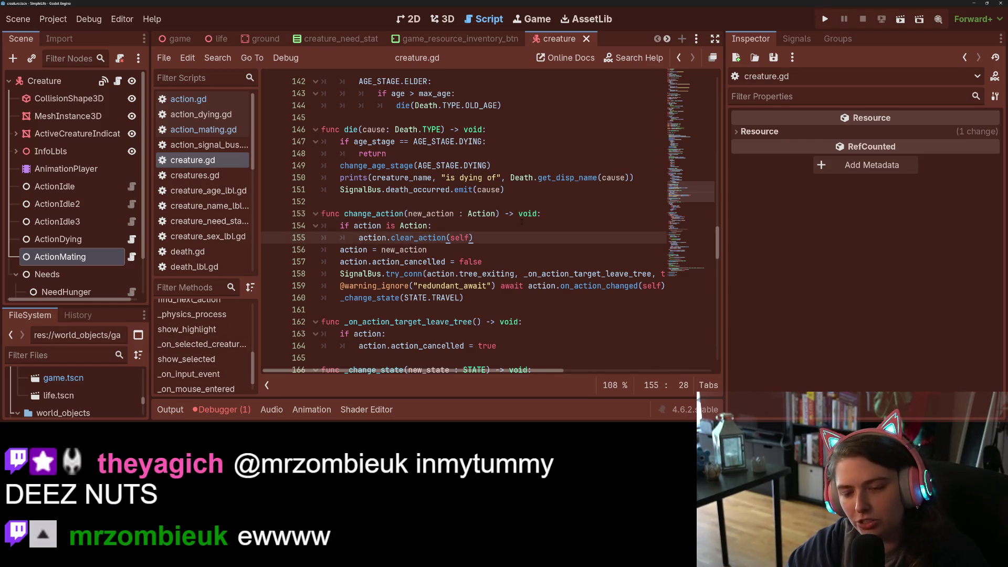
left_click(565, 206)
Paste the SignalBus.try_conn line on a new line below action.clear_action(self)
left_click(560, 213)
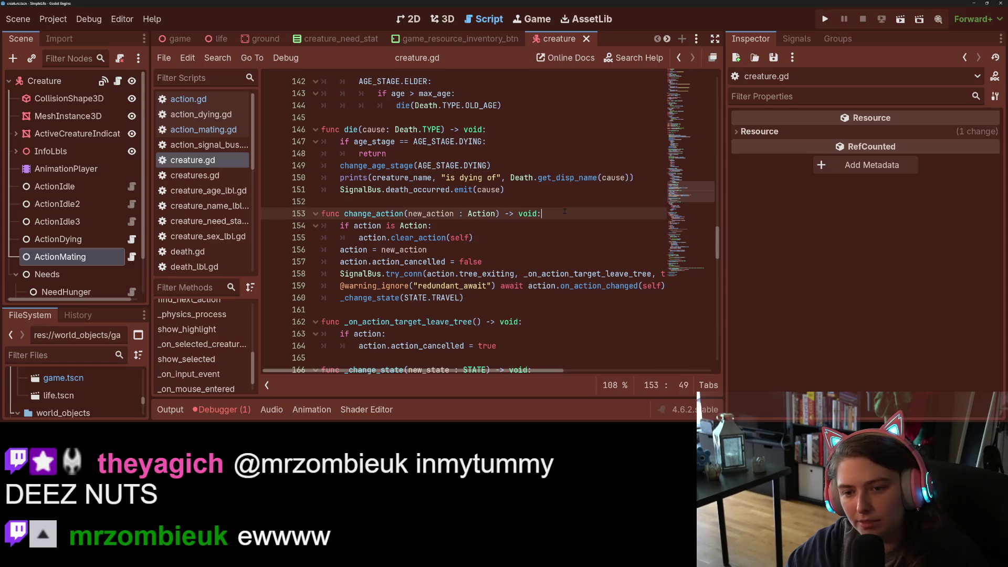
left_click(553, 237)
key("Up")
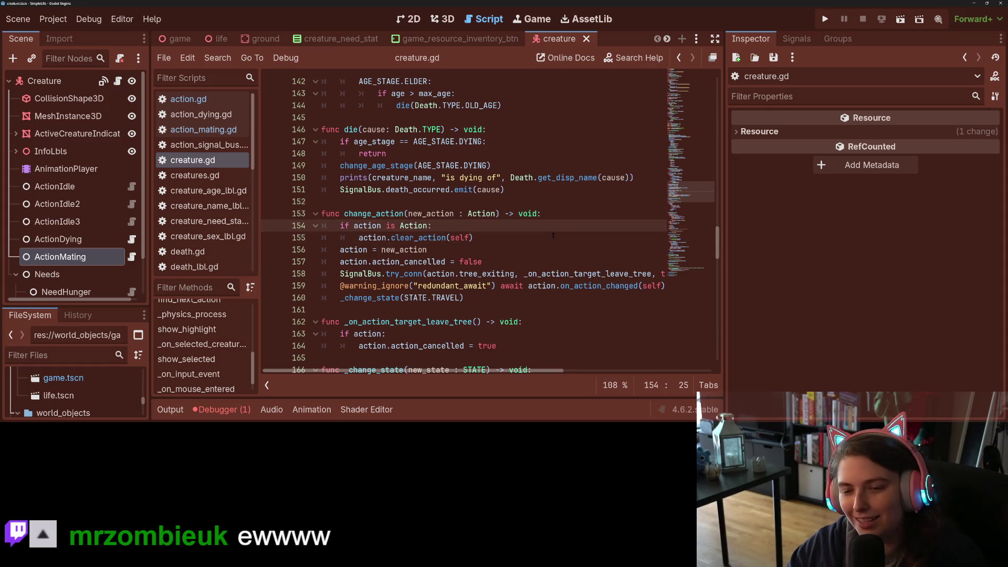
key("Down")
key("Return")
key("ctrl+v")
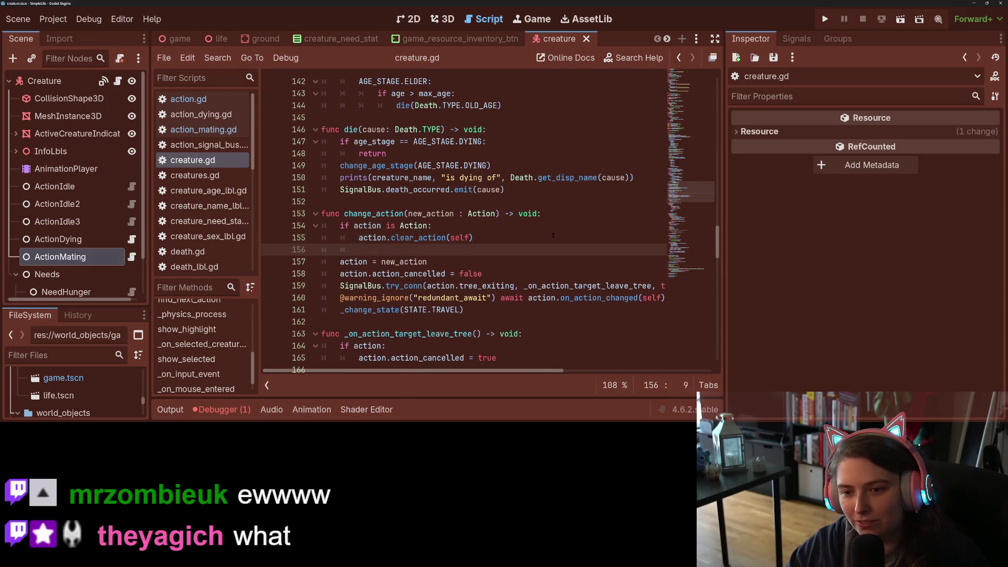
key("Return")
key("BackSpace")
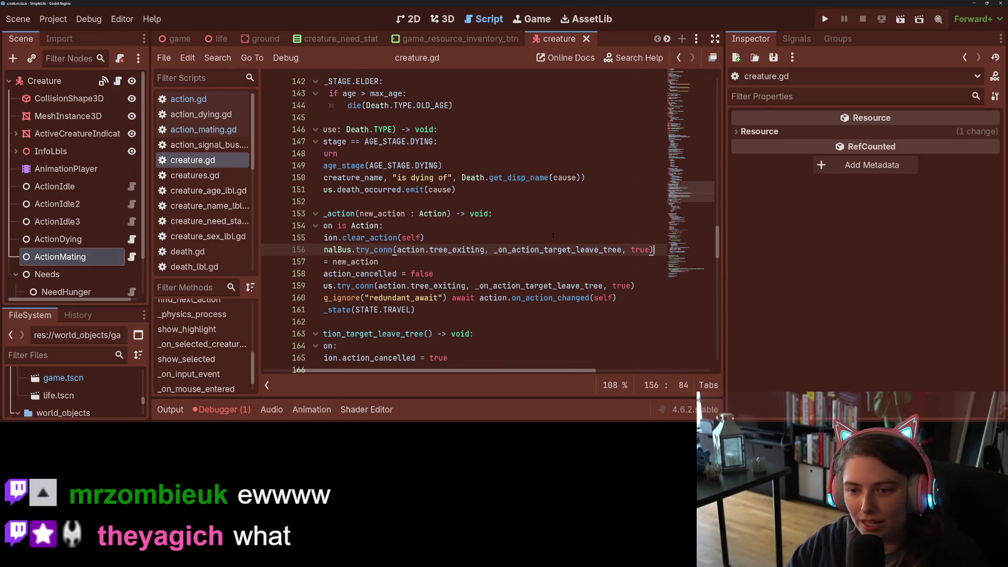
Change the pasted call's last argument from true to false and save creature.gd
key("Left")
key("BackSpace")
key("BackSpace")
key("BackSpace")
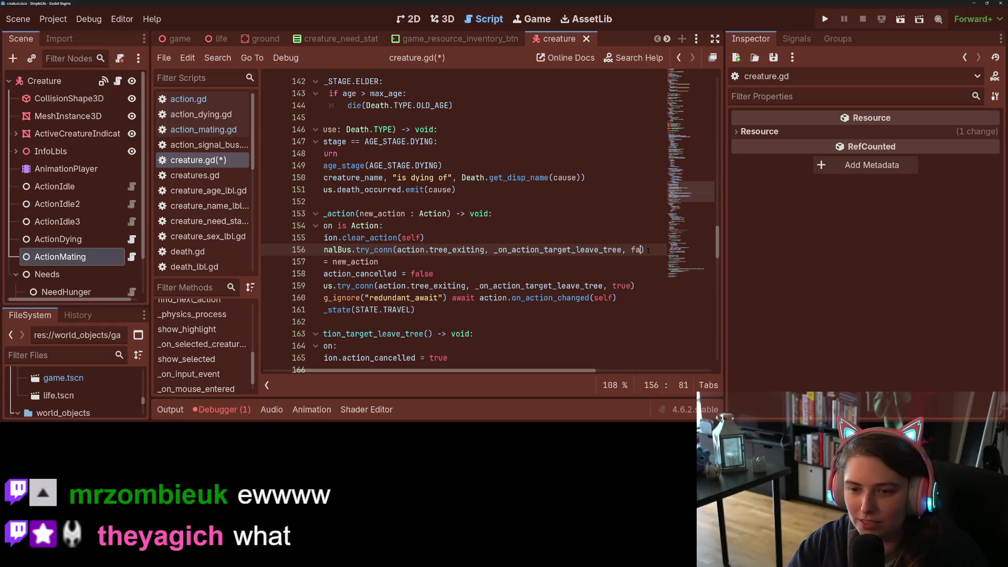
type("fals")
key("Return")
key("ctrl+s")
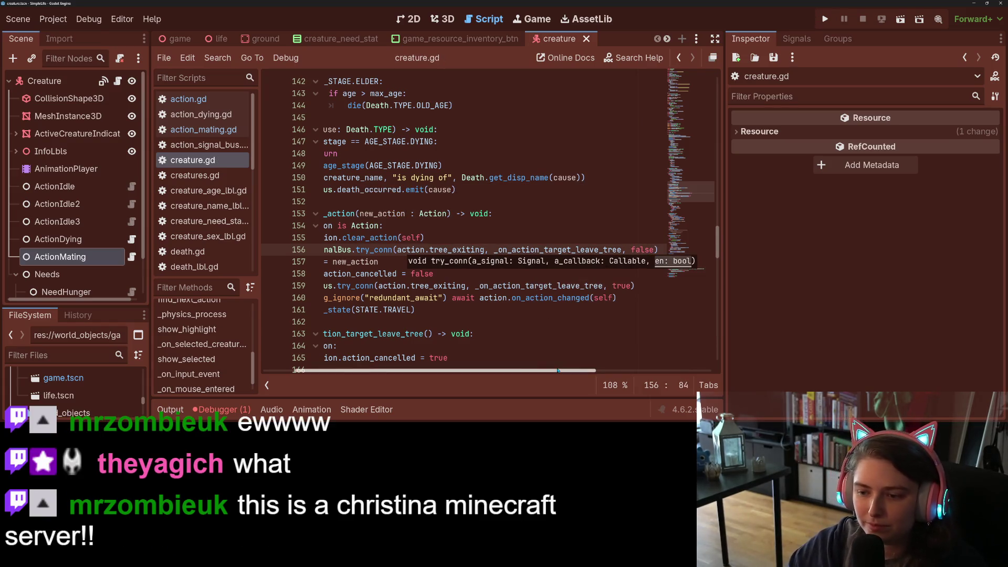
scroll(487, 362, "left", 2)
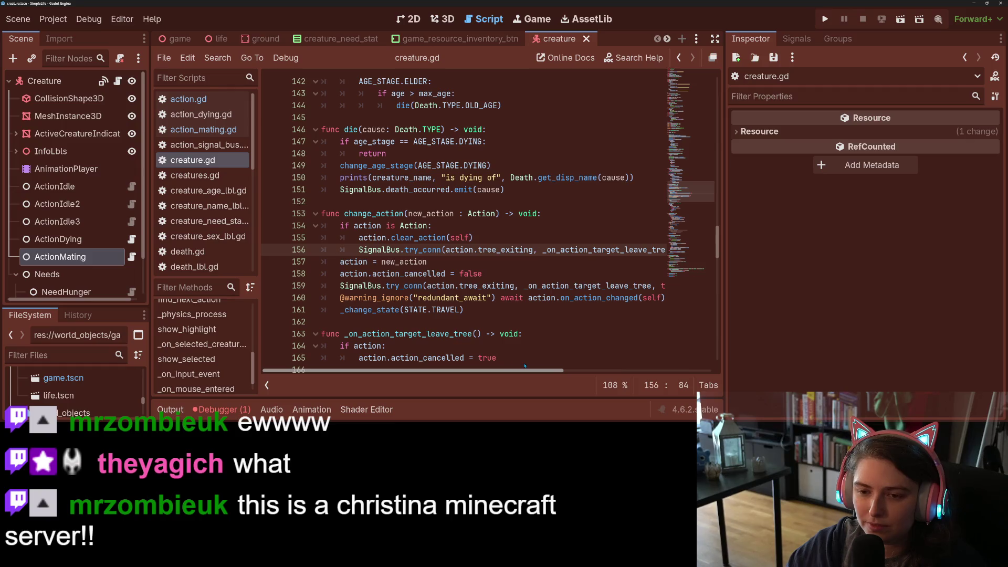
left_click(516, 298)
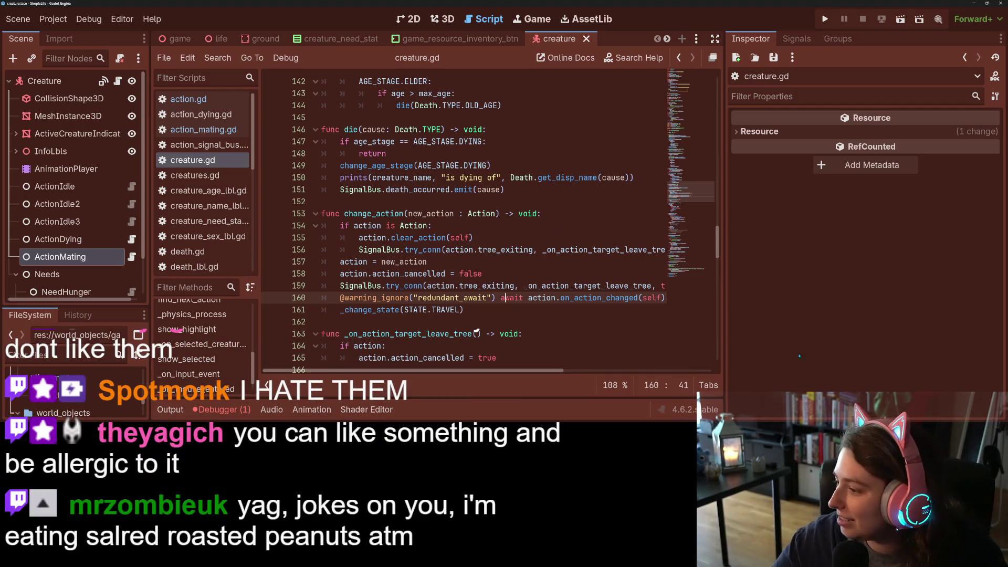
Run the project with F5; the embedded game starts with Population 11 of Max 11
key("F5")
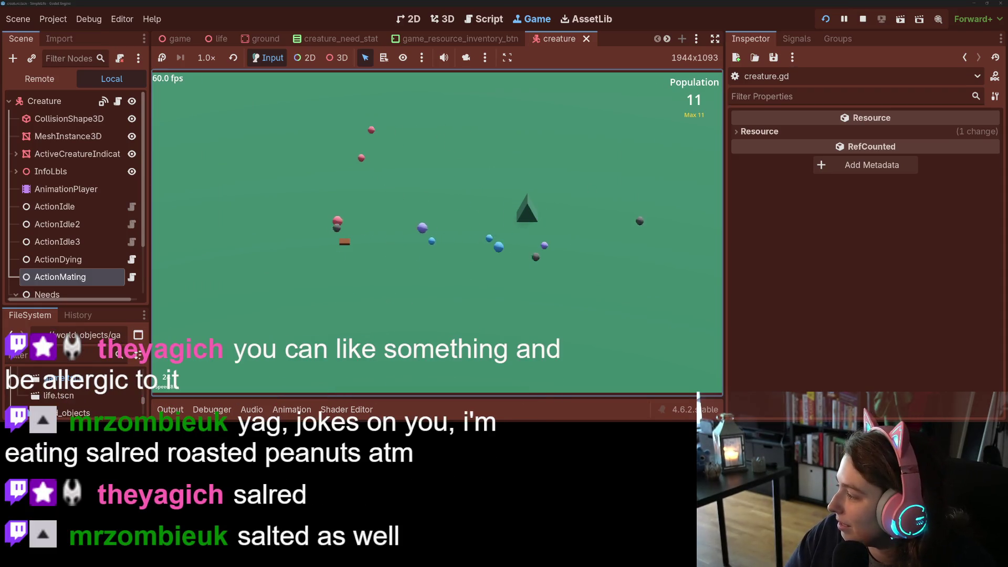
Adjust the music player's volume, then return focus to the running game
key("alt+Tab")
left_click(930, 271)
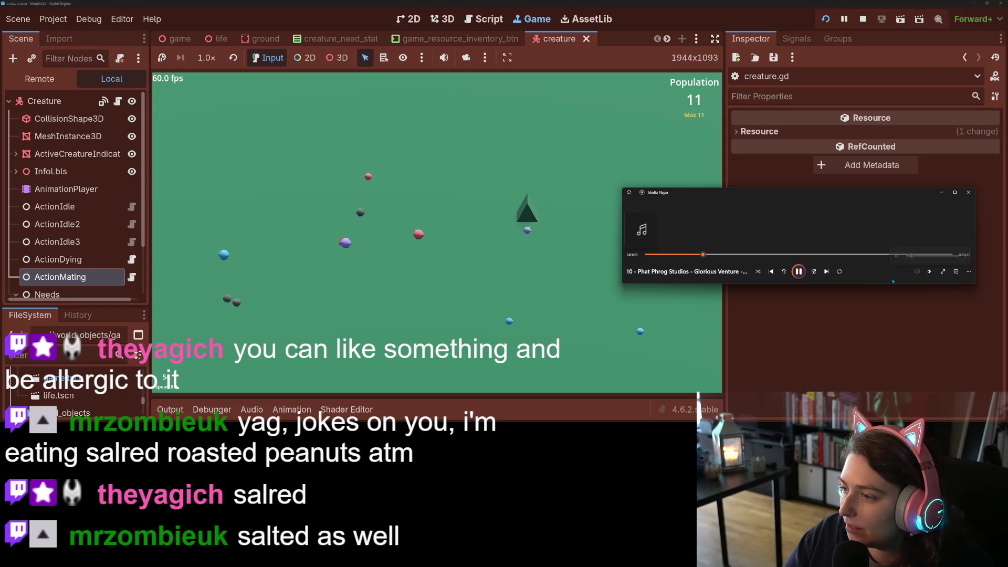
left_click(557, 201)
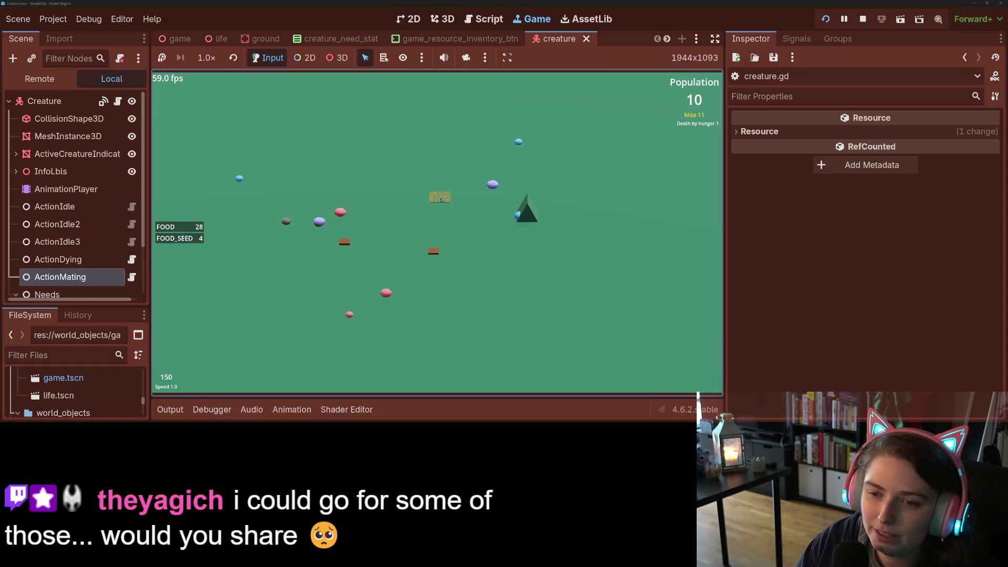
Place a food block and plant a tree, switching speed between 1x, 2x and 4x
left_click(395, 229)
key("4")
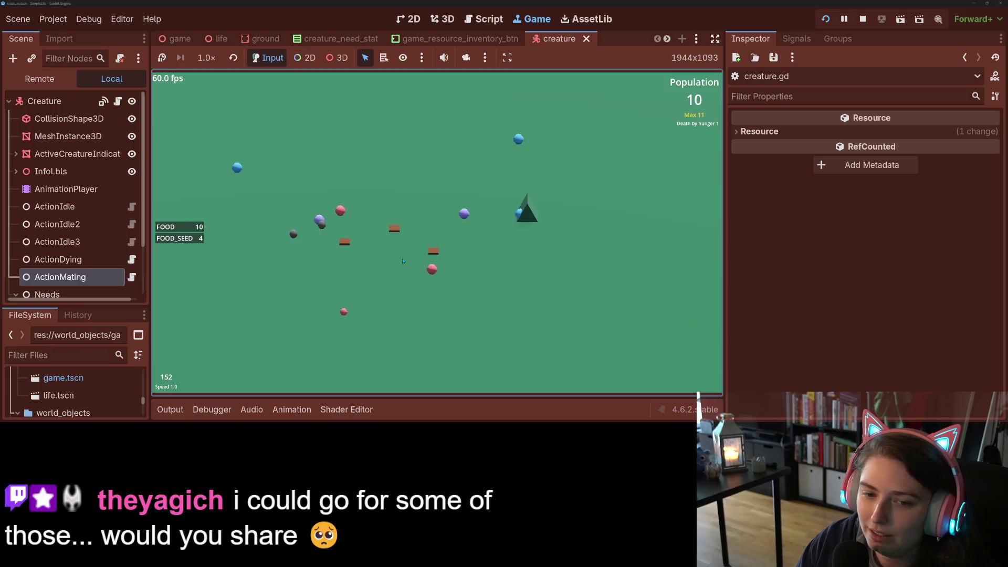
key("1")
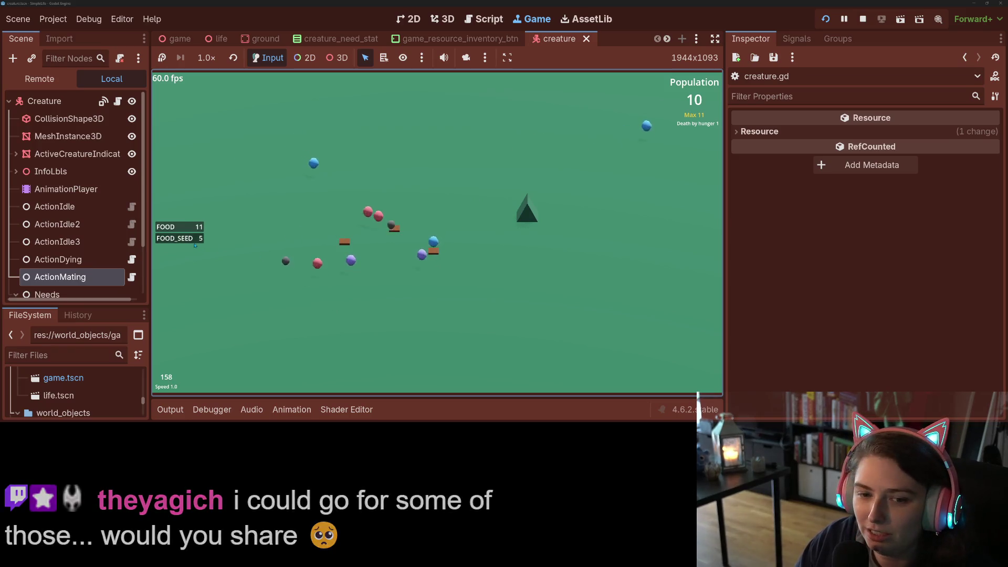
left_click(304, 242)
key("2")
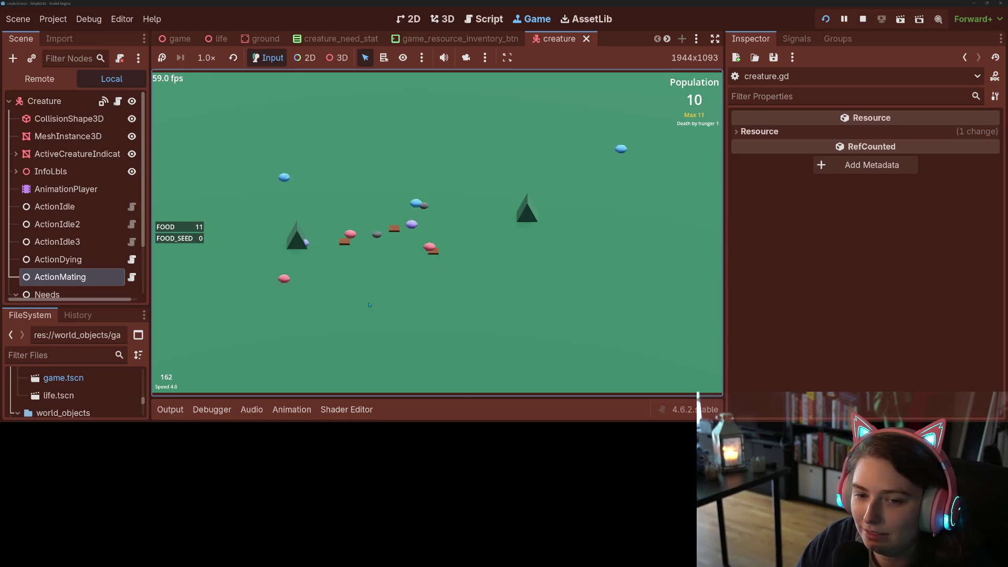
key("4")
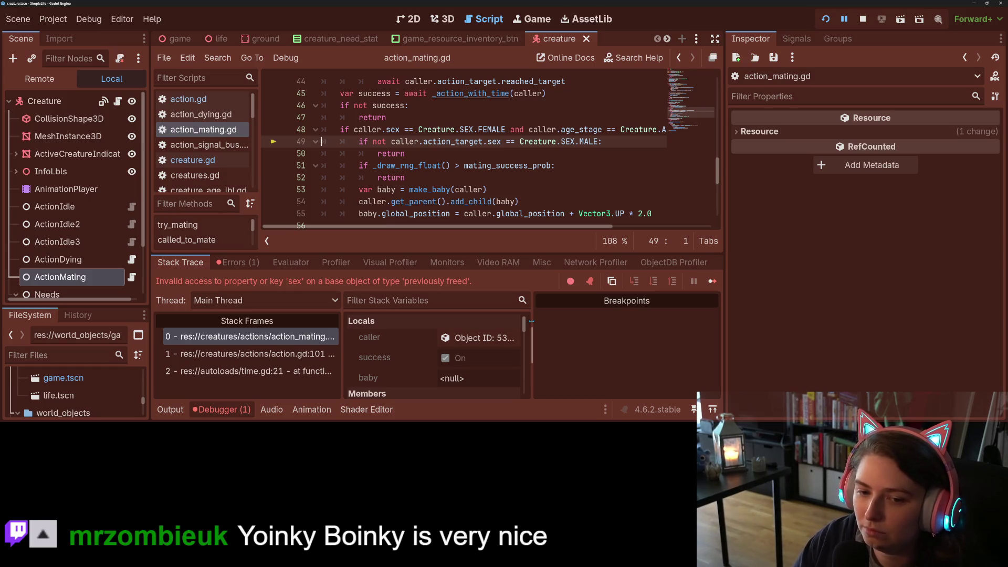
Save action_mating.gd and inspect caller and action_target at the line 49 sex check
key("ctrl+s")
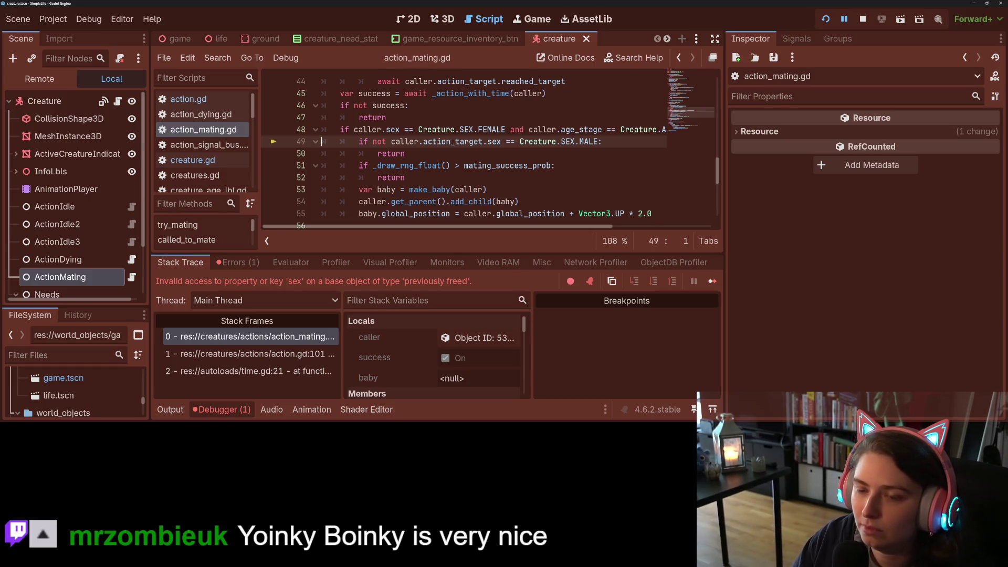
double_click(452, 143)
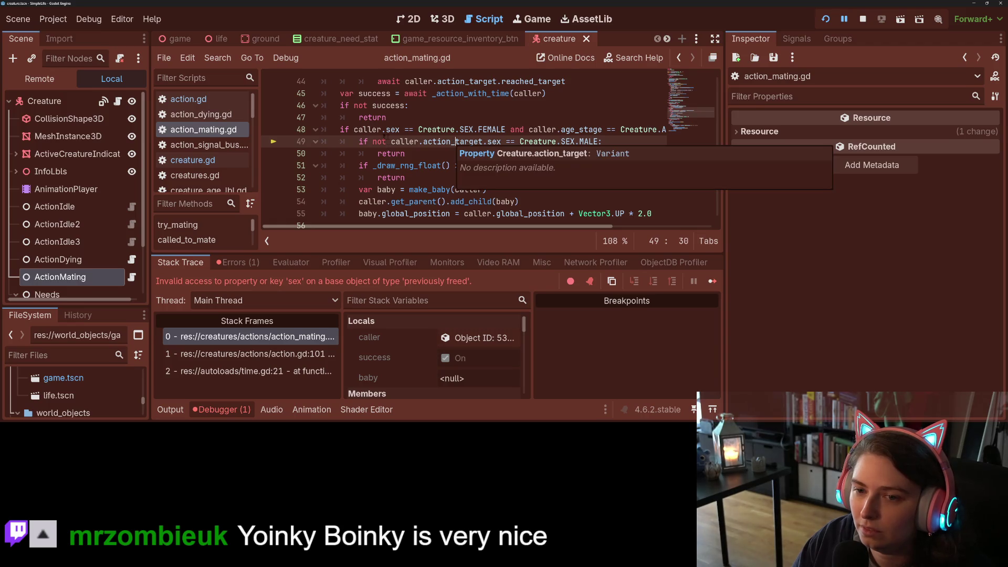
scroll(384, 137, "up", 2)
scroll(400, 195, "down", 1)
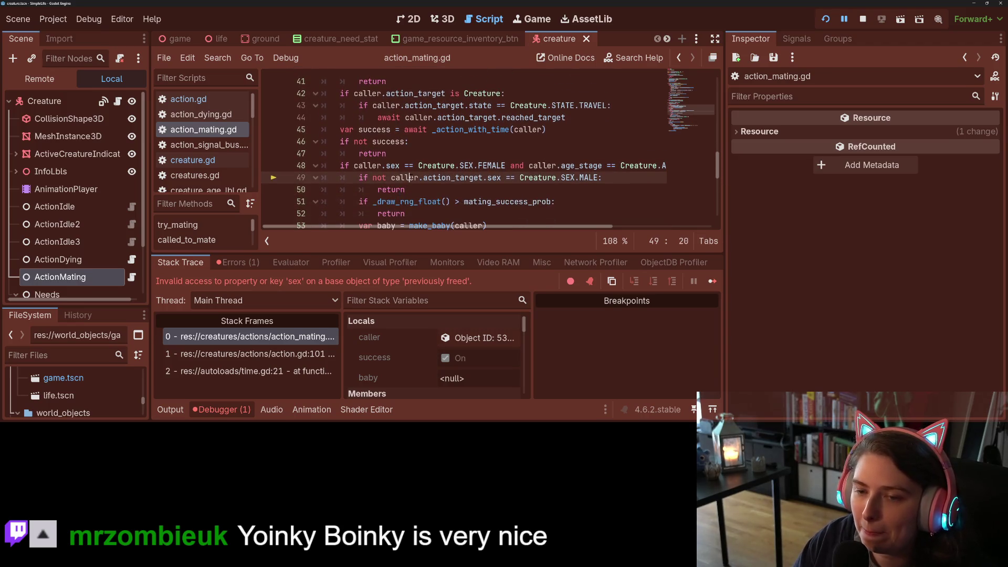
double_click(368, 165)
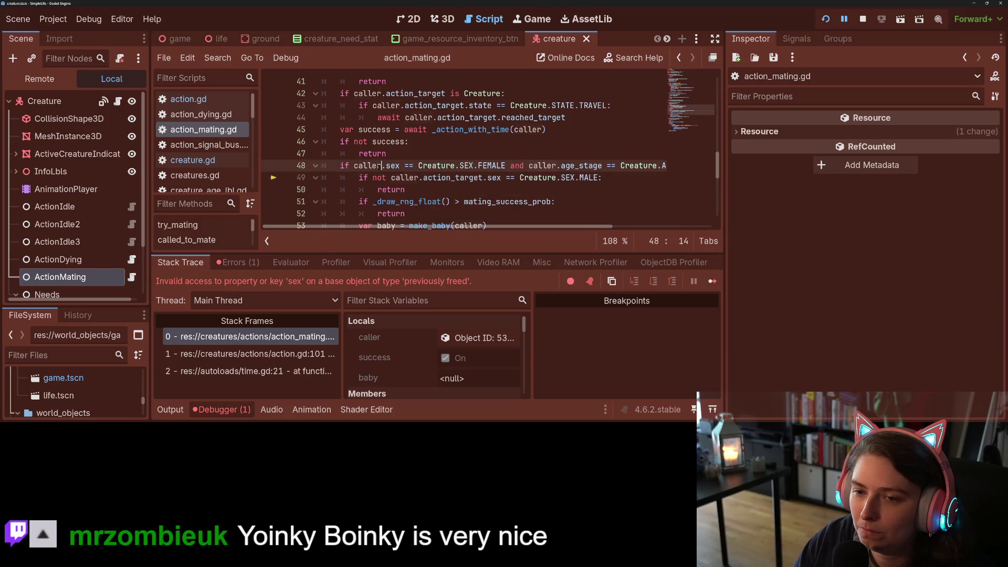
left_click(372, 177)
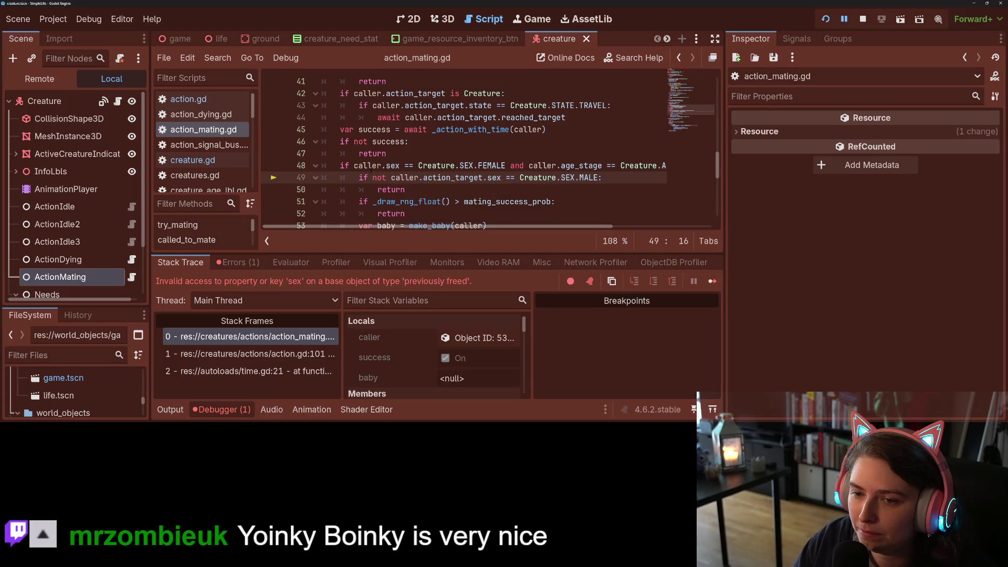
Insert 'if not caller.action_target: return' above line 49, save, and stop the game with F8
key("Return")
key("Up")
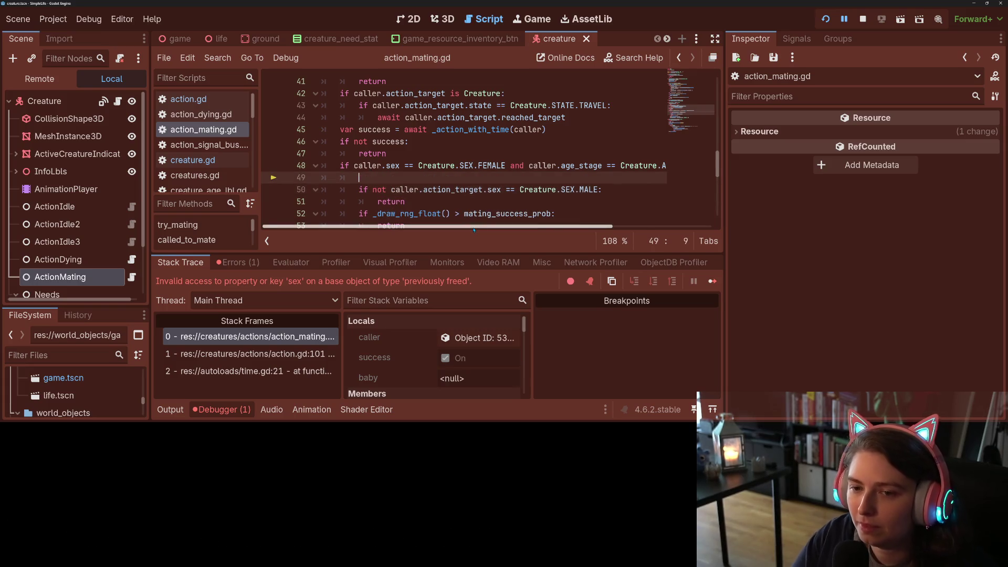
type("t caller")
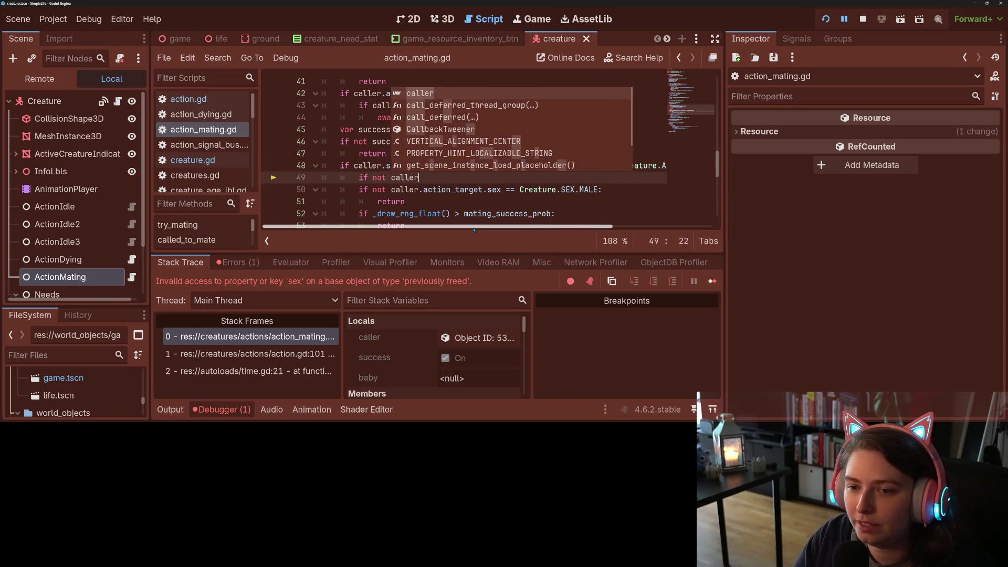
type(".action_ta")
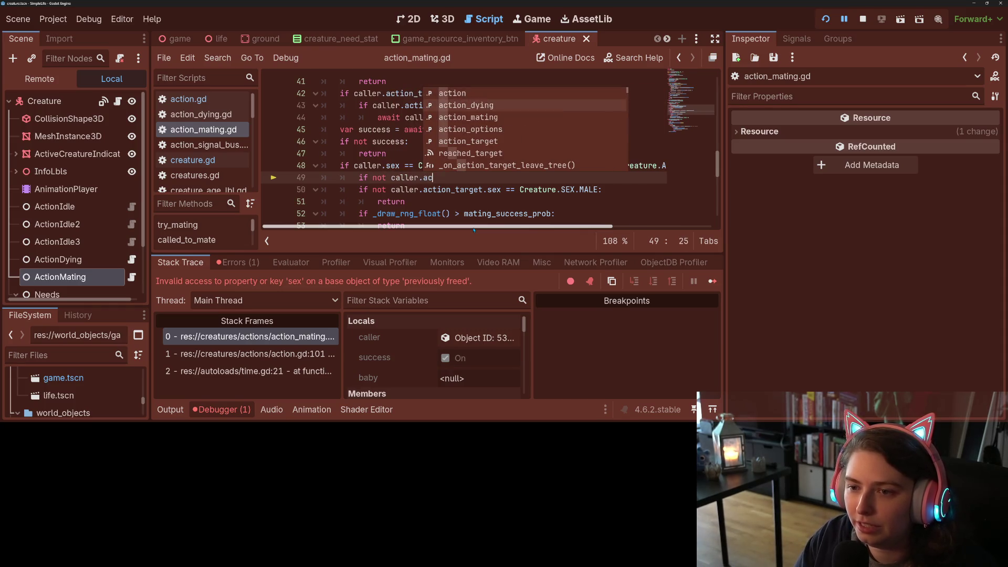
key("Return")
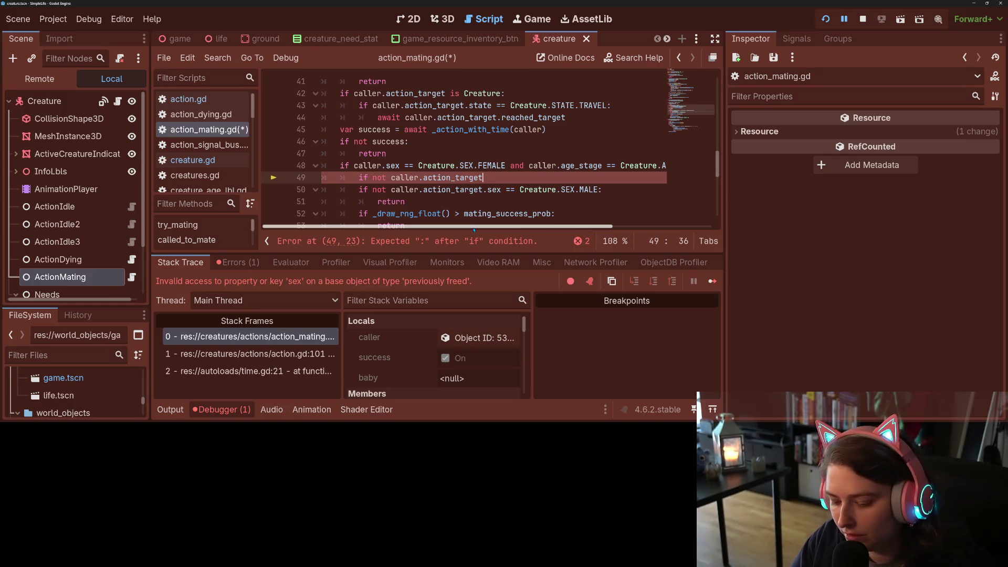
type(":")
key("Return")
key("ctrl+s")
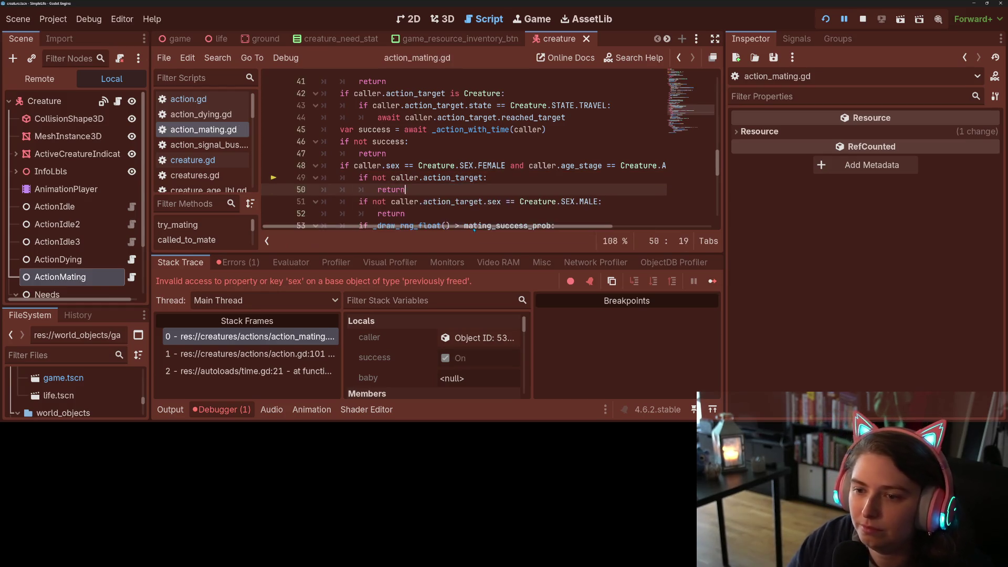
key("F8")
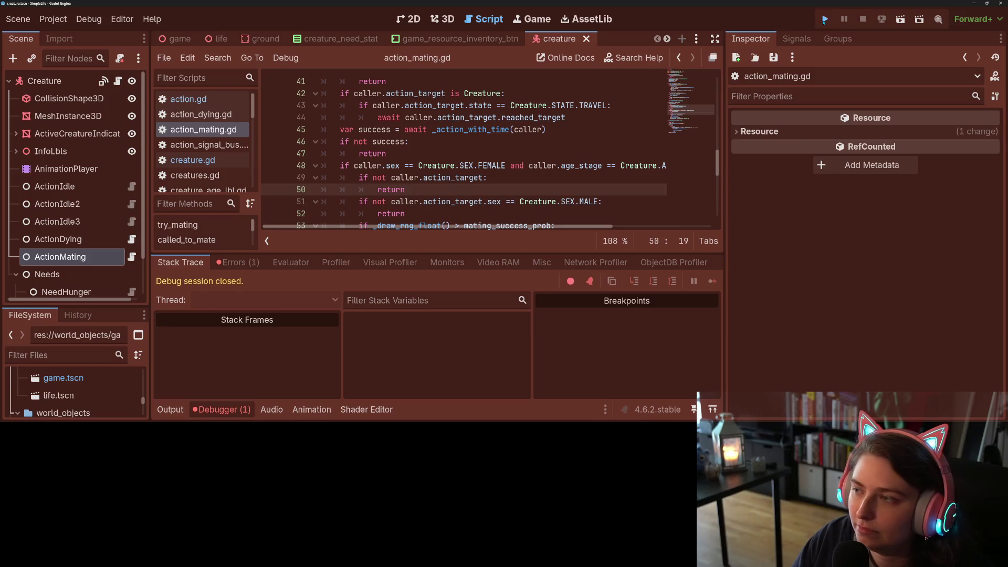
Rerun the game, collapse the Output panel, and alternate speed between 2, 4 and 8 until population reaches 16
left_click(825, 20)
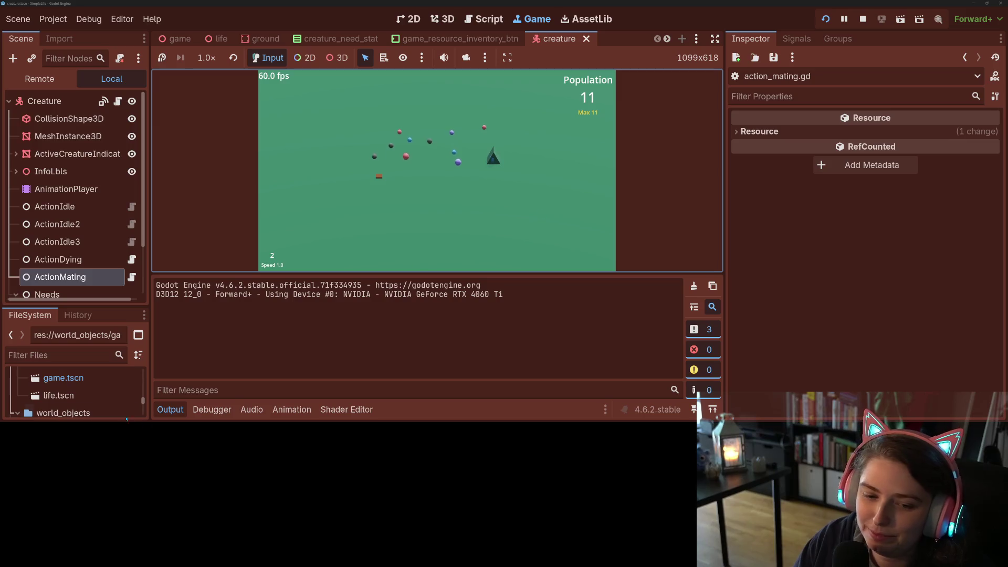
left_click(172, 410)
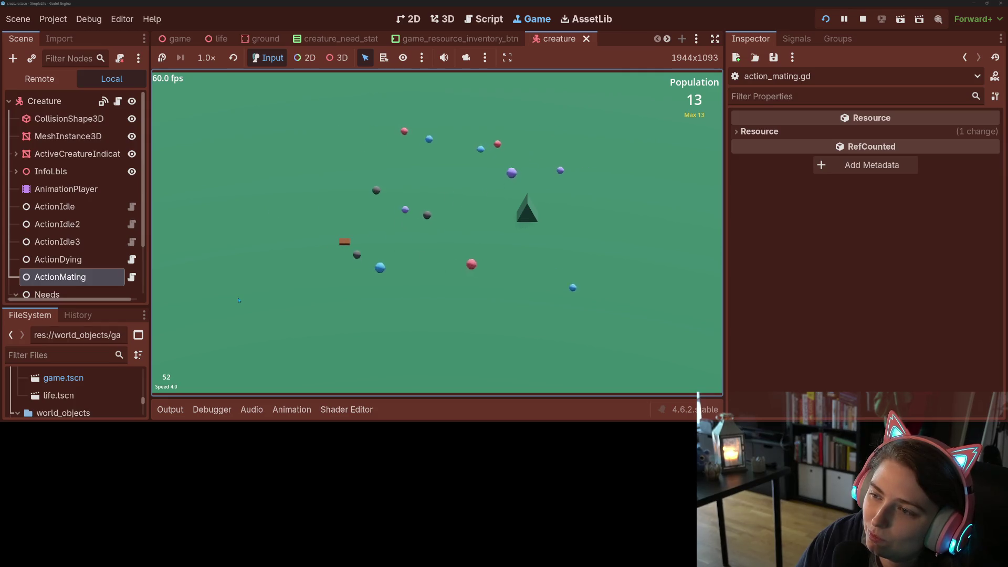
key("plus")
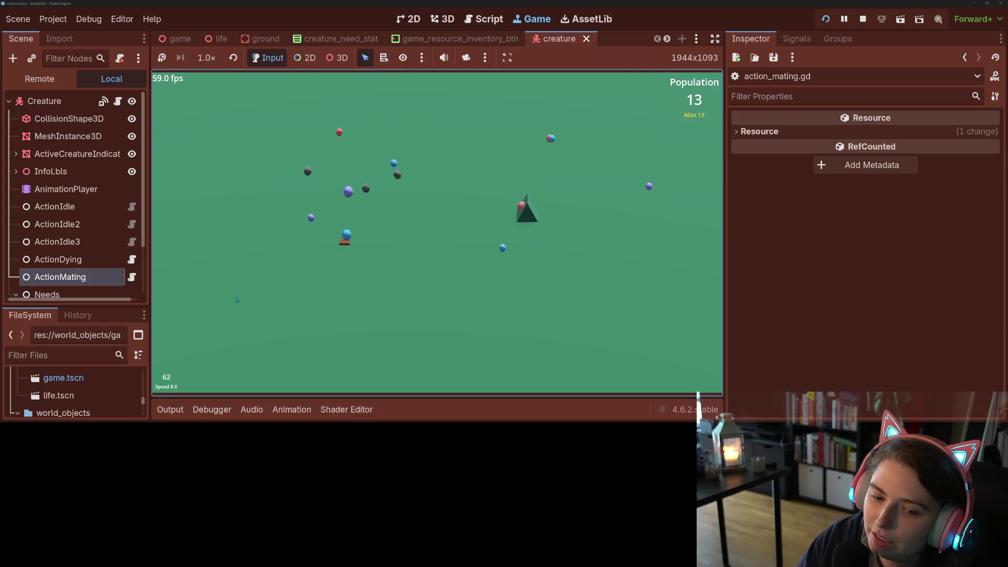
key("minus")
key("minus")
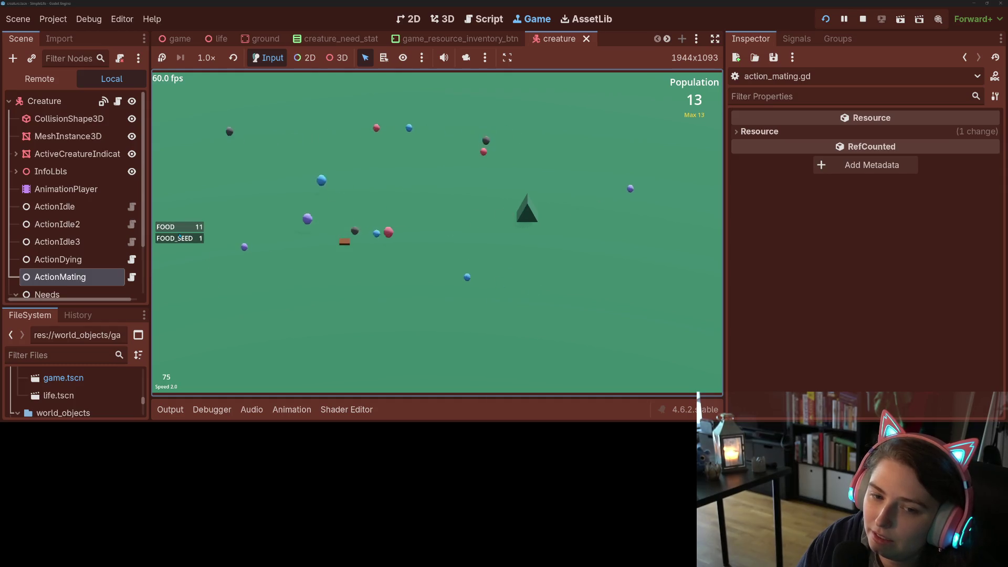
key("plus")
key("plus")
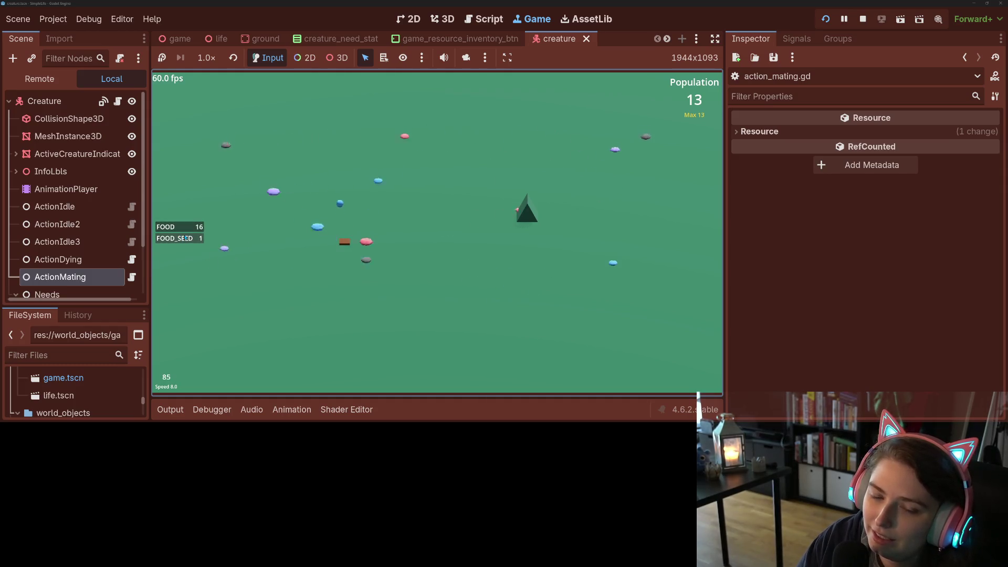
key("minus")
key("minus")
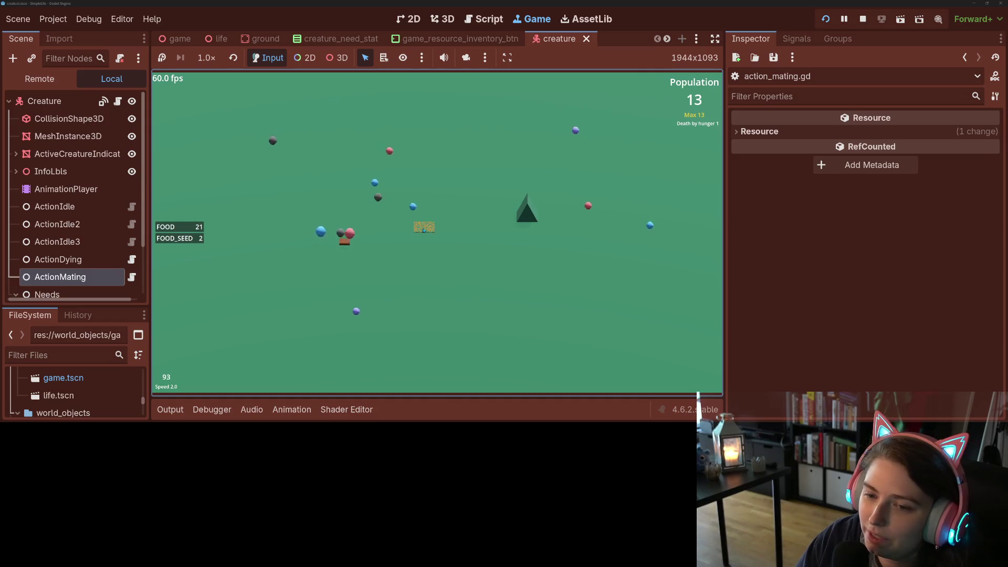
key("plus")
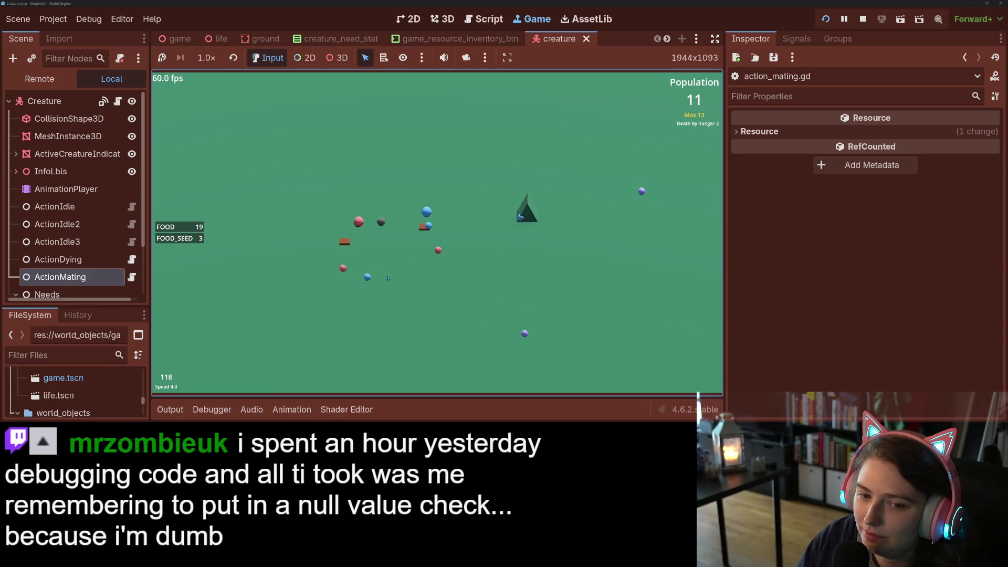
key("minus")
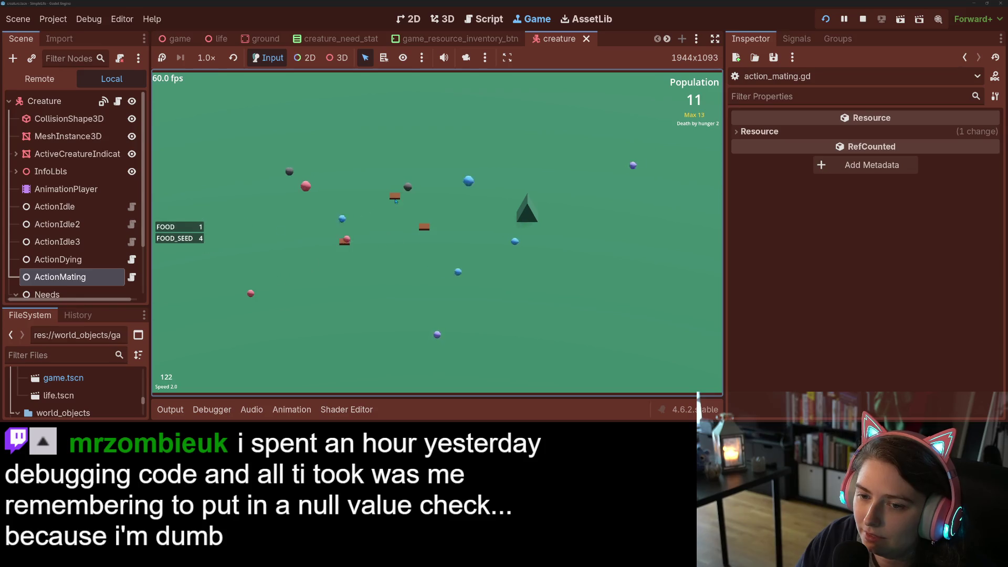
key("plus")
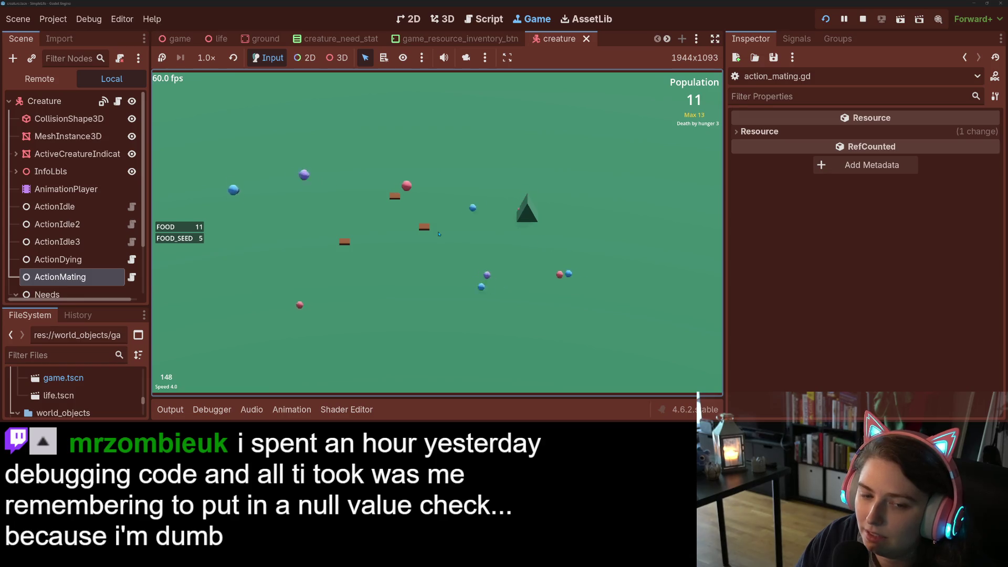
key("minus")
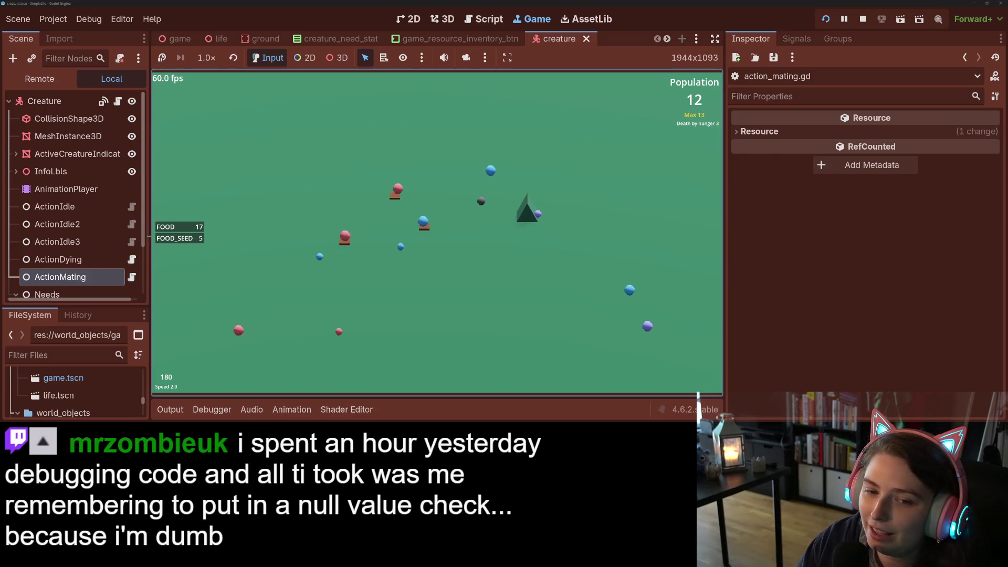
key("Up")
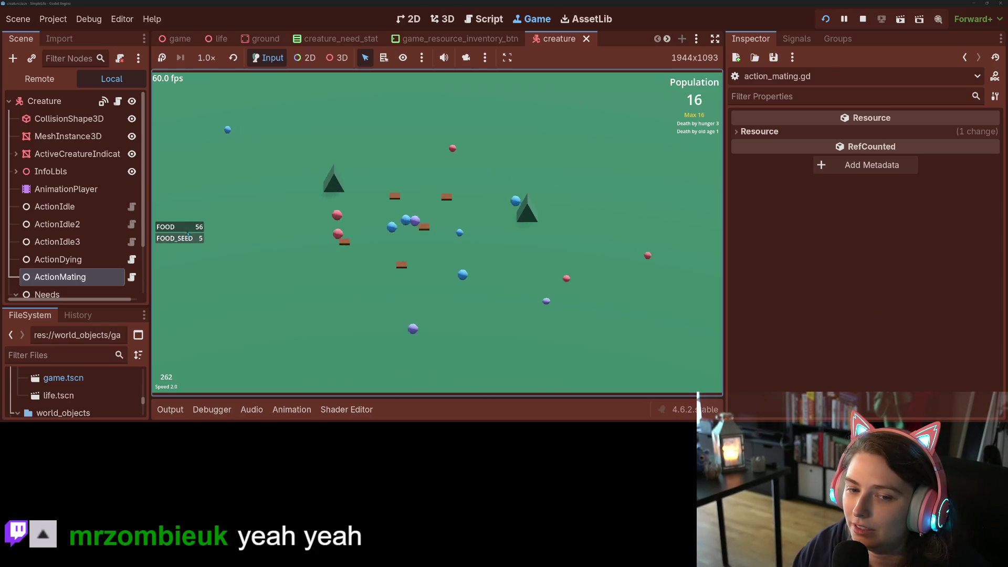
Toggle speed between 2 and 4, then plant three food seeds on the ground
key("plus")
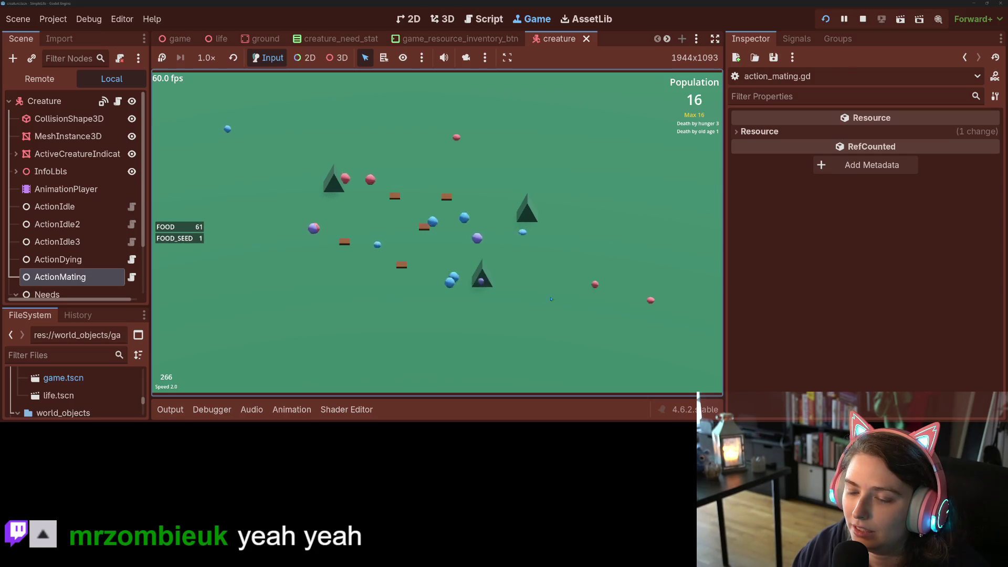
key("minus")
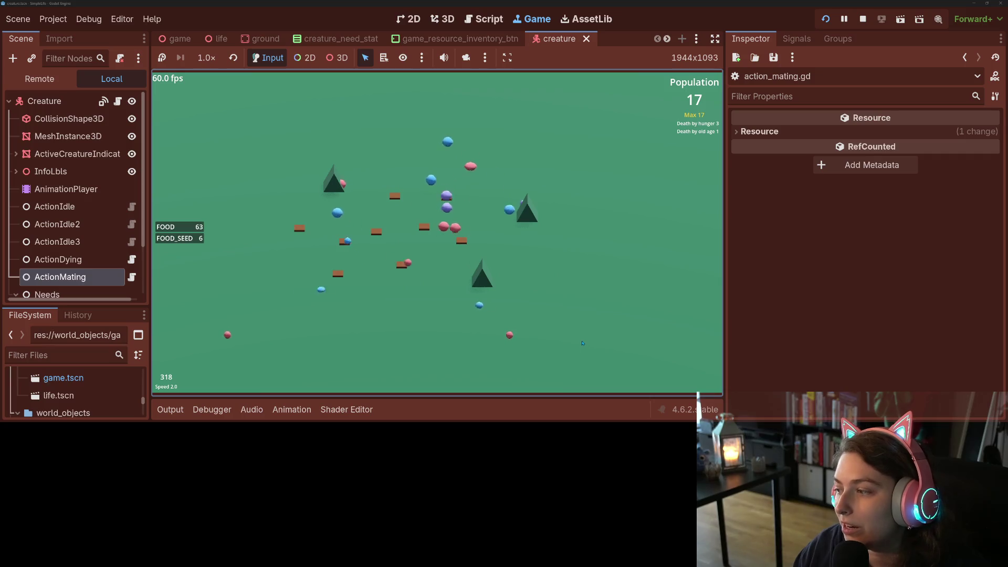
key("minus")
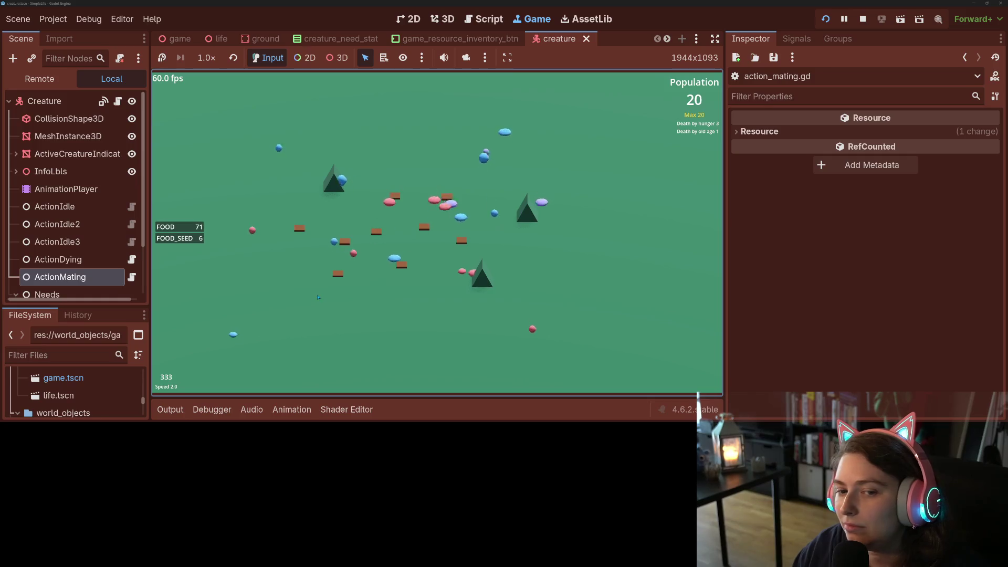
key("plus")
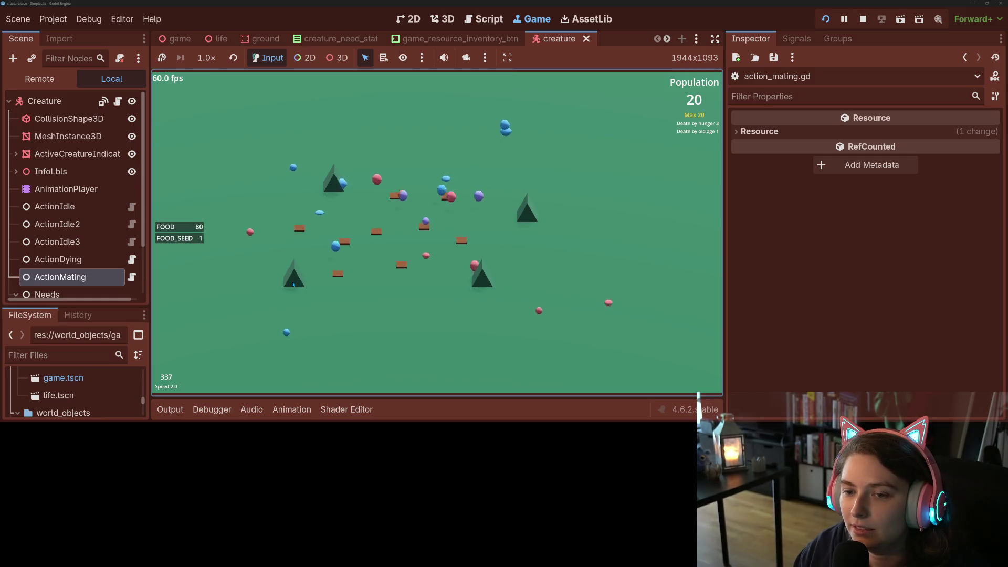
left_click(507, 310)
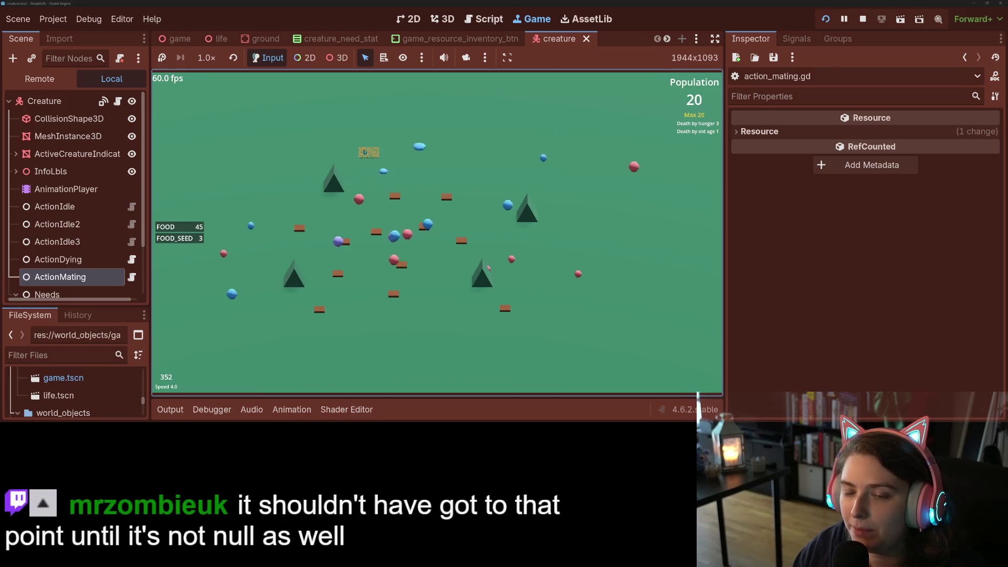
left_click(458, 138)
left_click(553, 149)
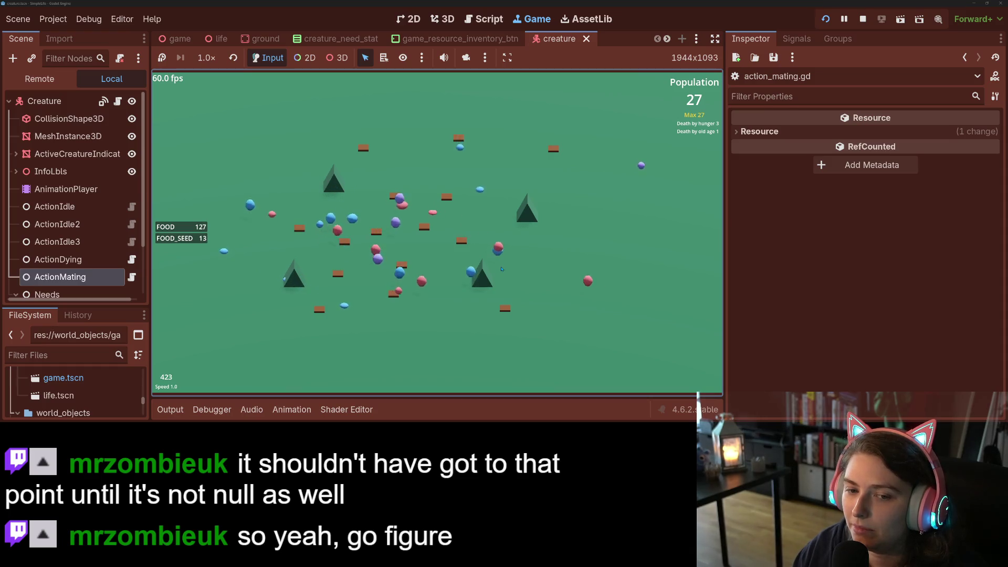
Fast-forward at 4x and 8x, with brief 1x stretches, until the population reaches 266
key("4")
key("8")
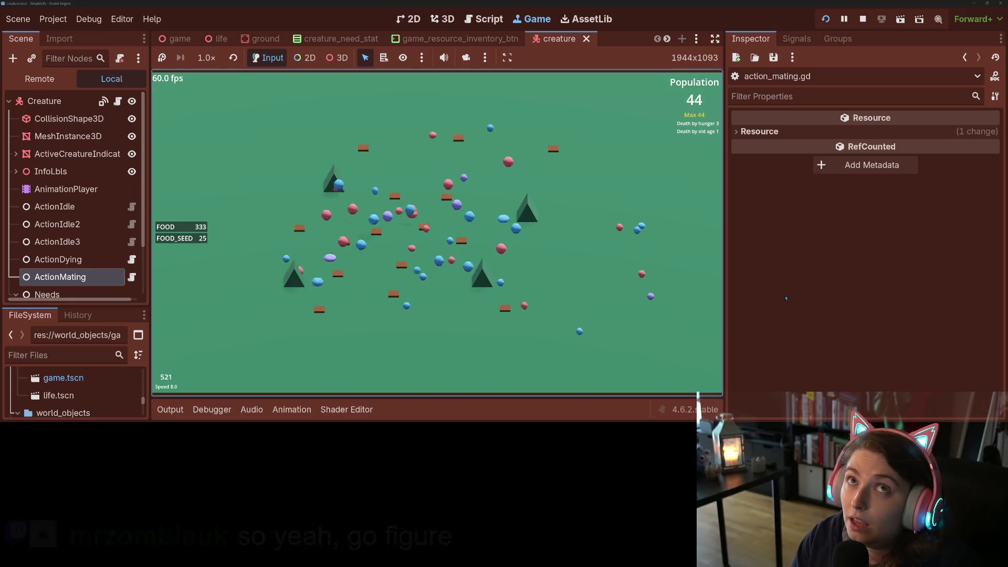
key("minus")
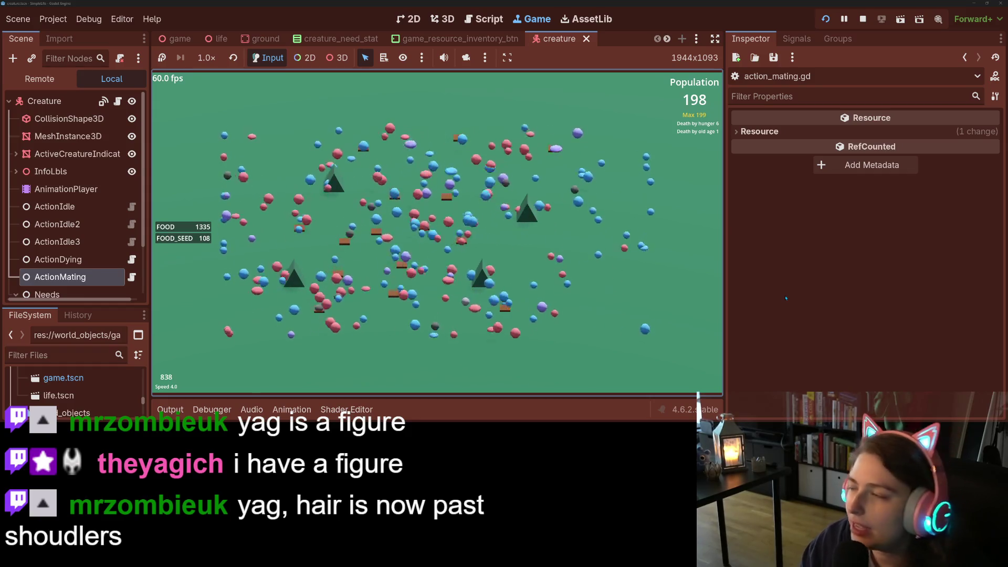
key("1")
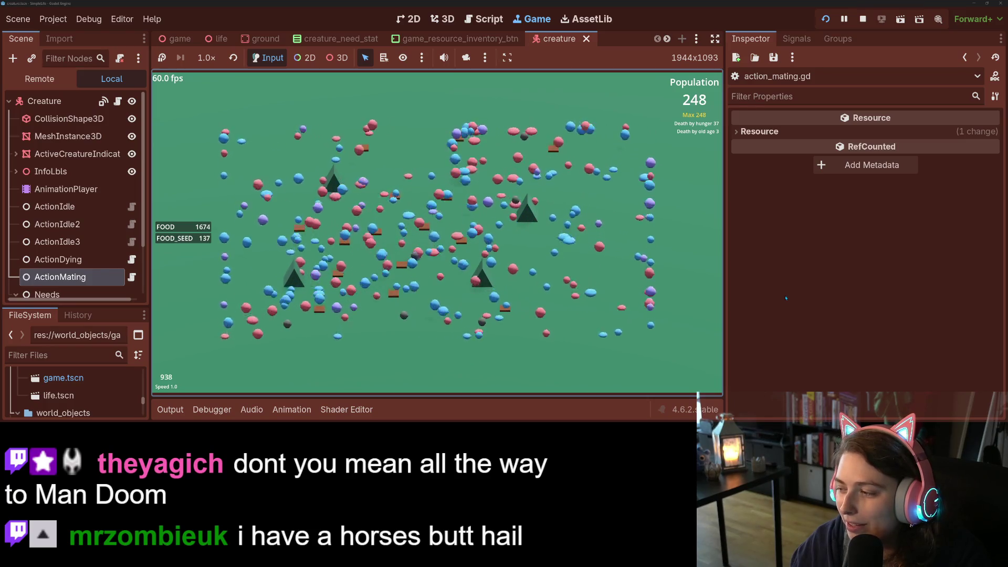
key("4")
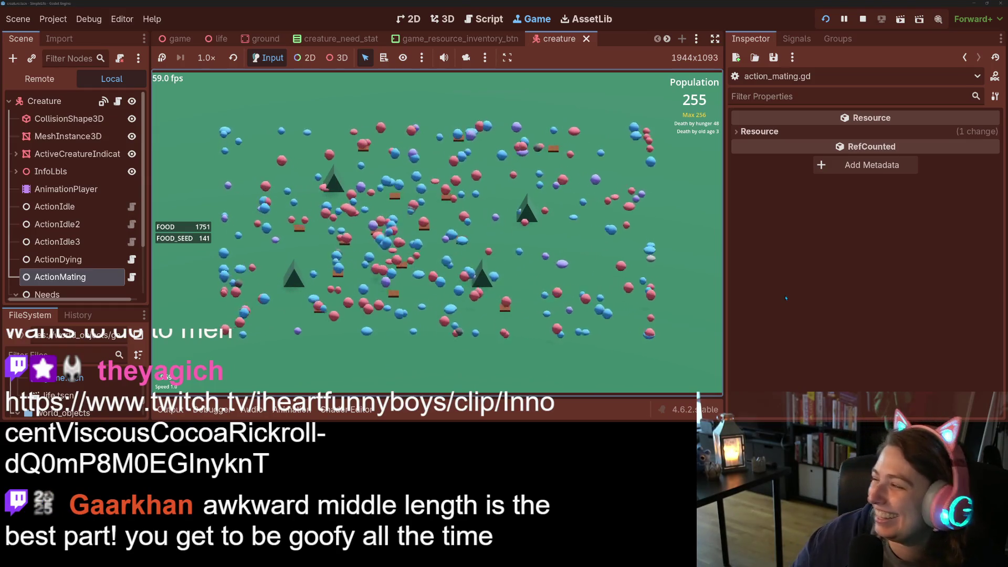
key("4")
key("1")
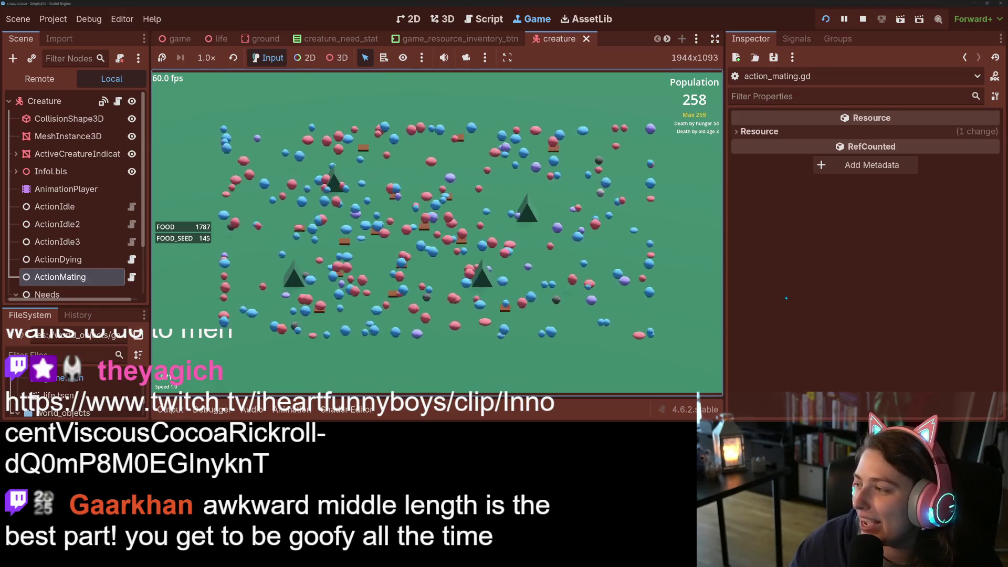
key("2")
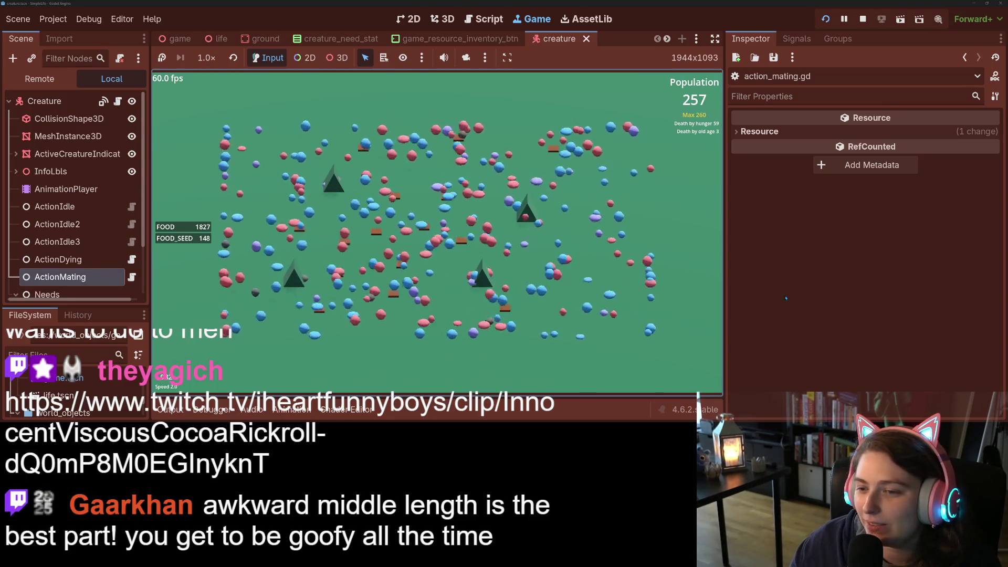
key("4")
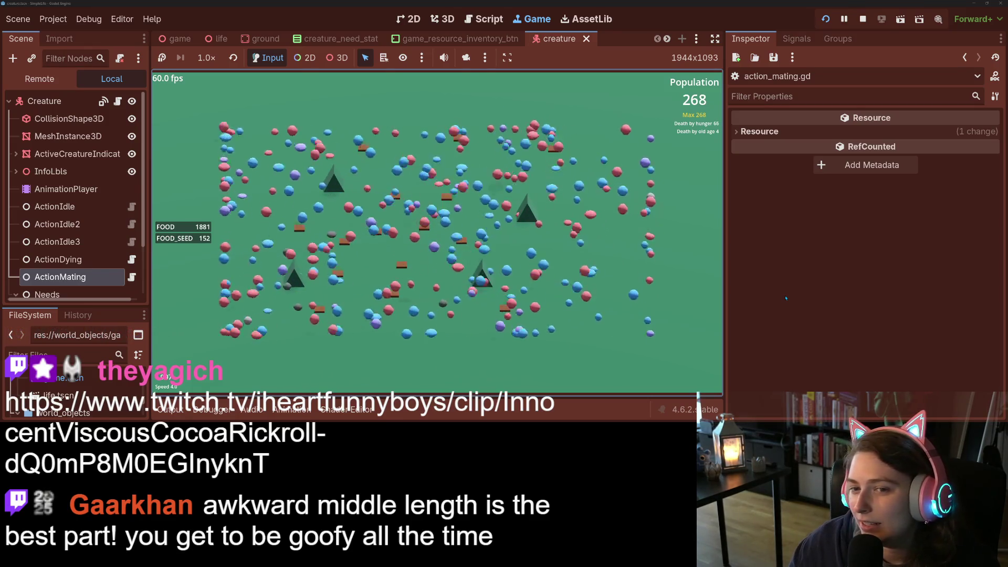
key("8")
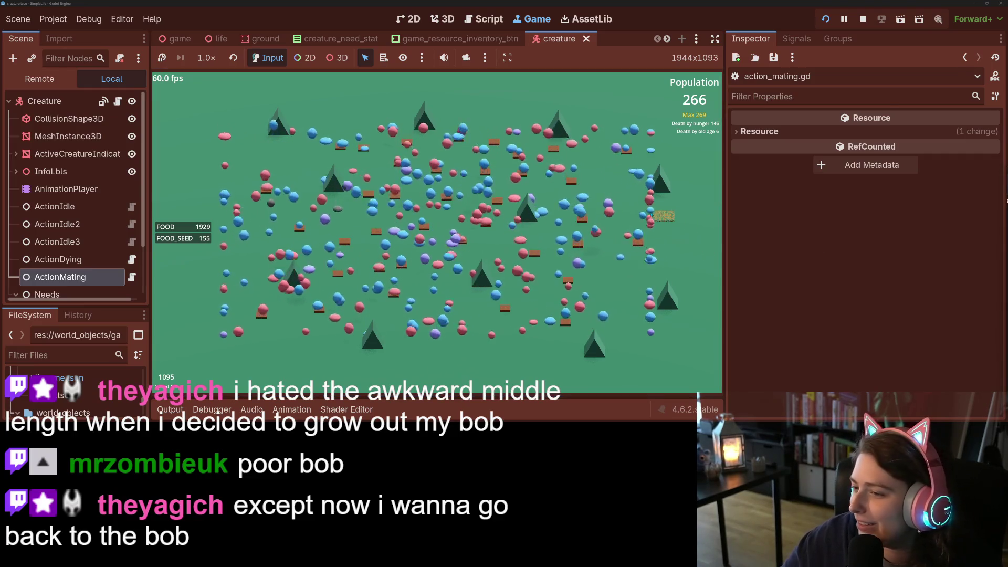
Inspect two creatures' age, sex and hunger details as the population climbs to 334
left_click(650, 211)
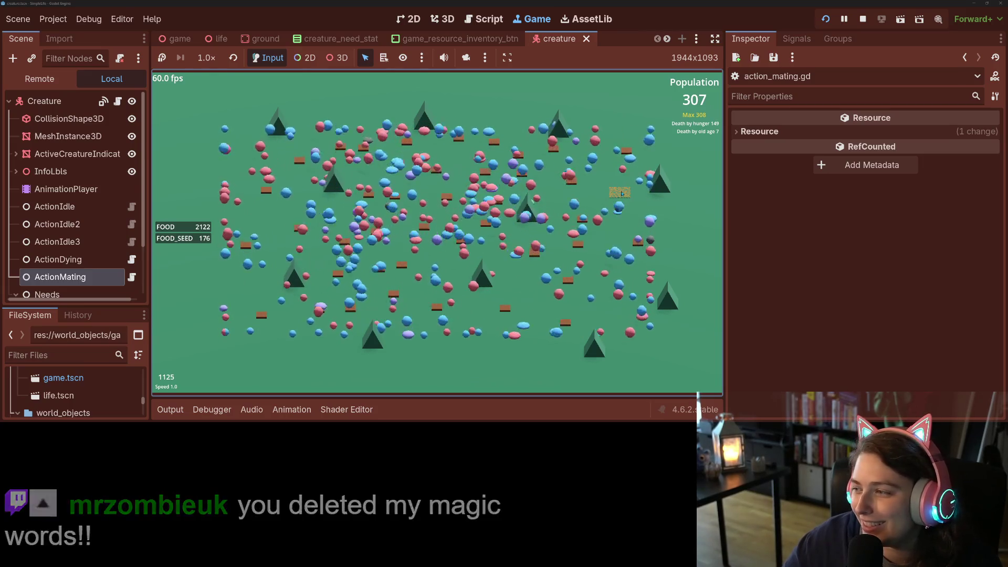
left_click(600, 287)
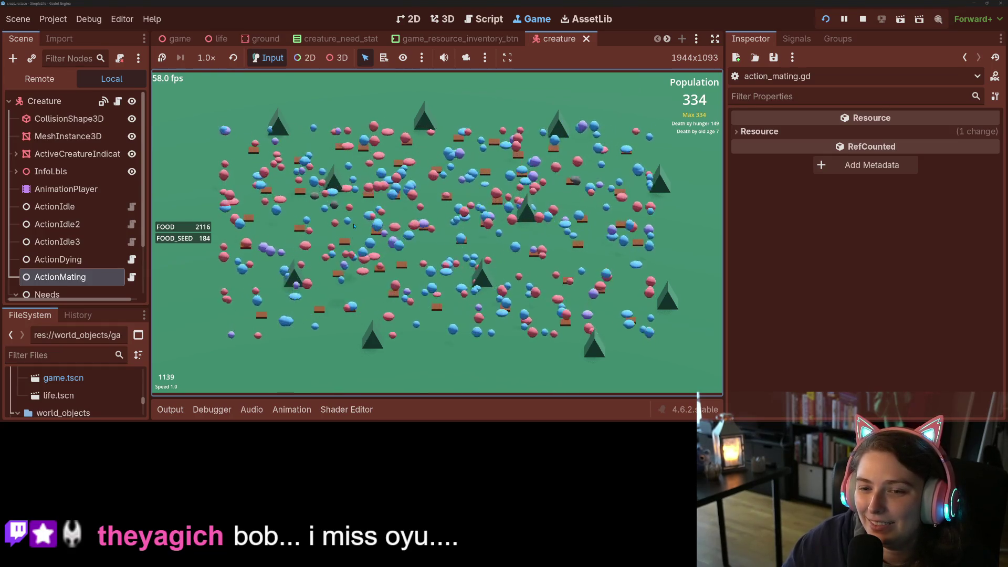
Switch the simulation between 1x, 2x, 4x and 8x speeds, letting it grow to 407 creatures
key("4")
key("1")
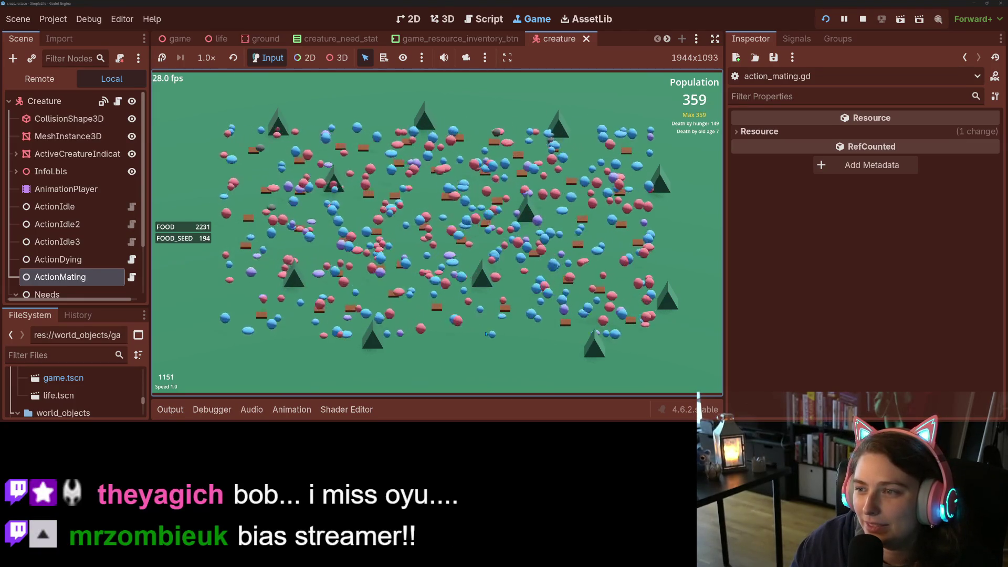
key("8")
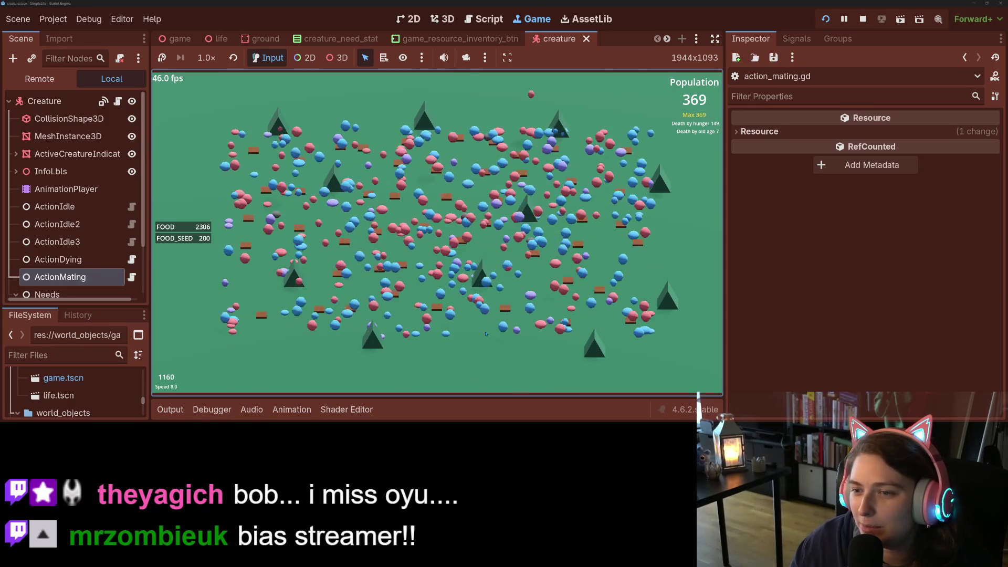
key("2")
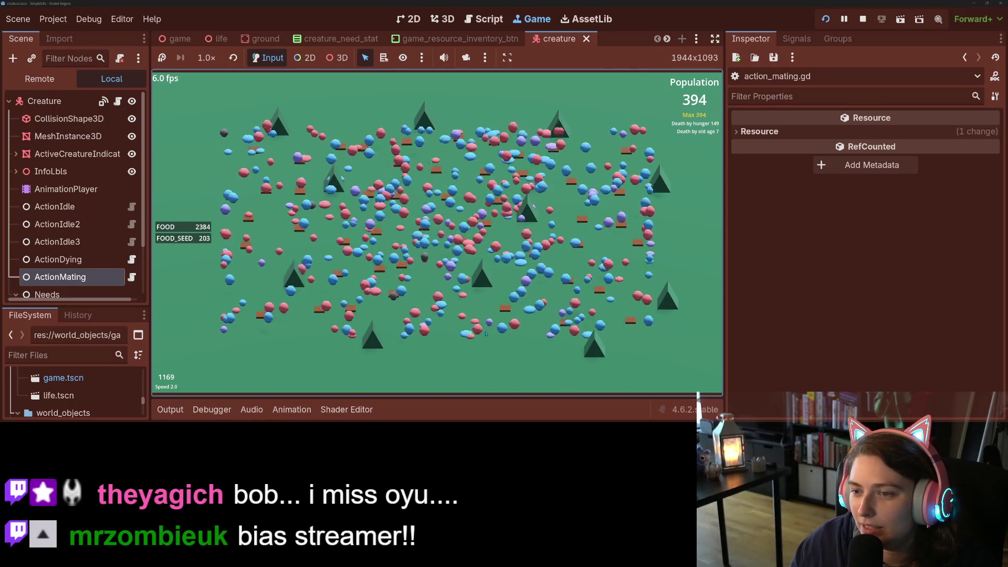
key("4")
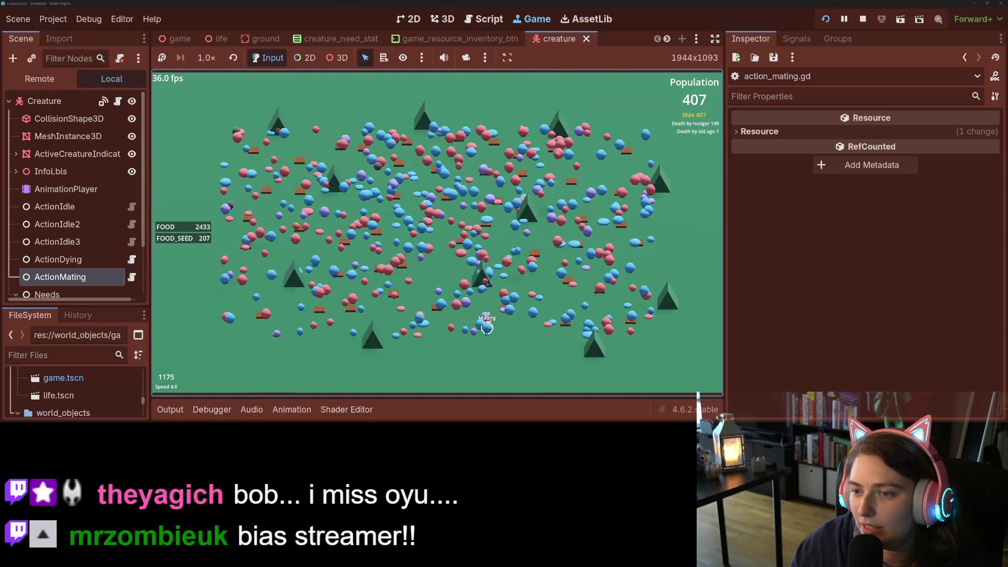
key("1")
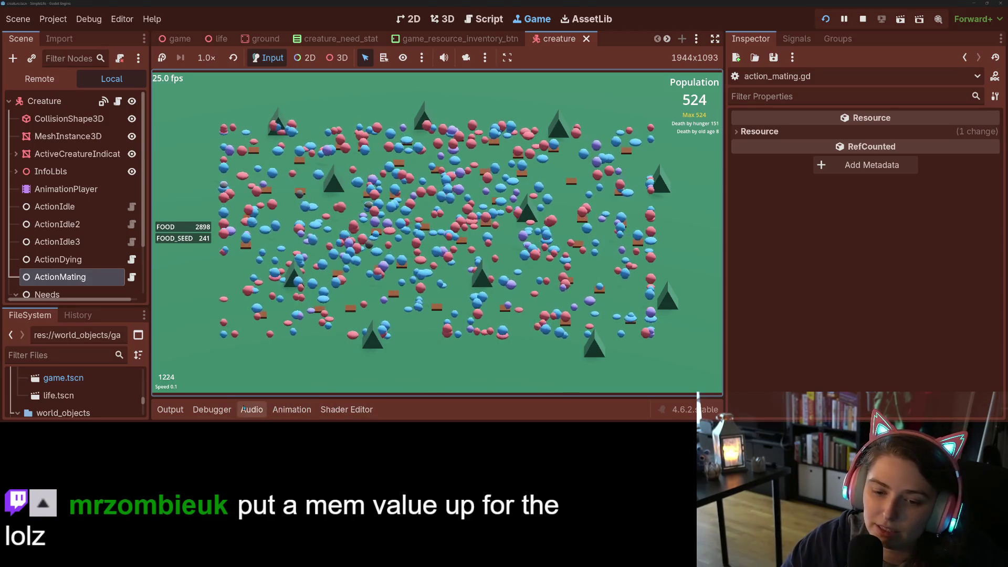
left_click(213, 409)
left_click(432, 270)
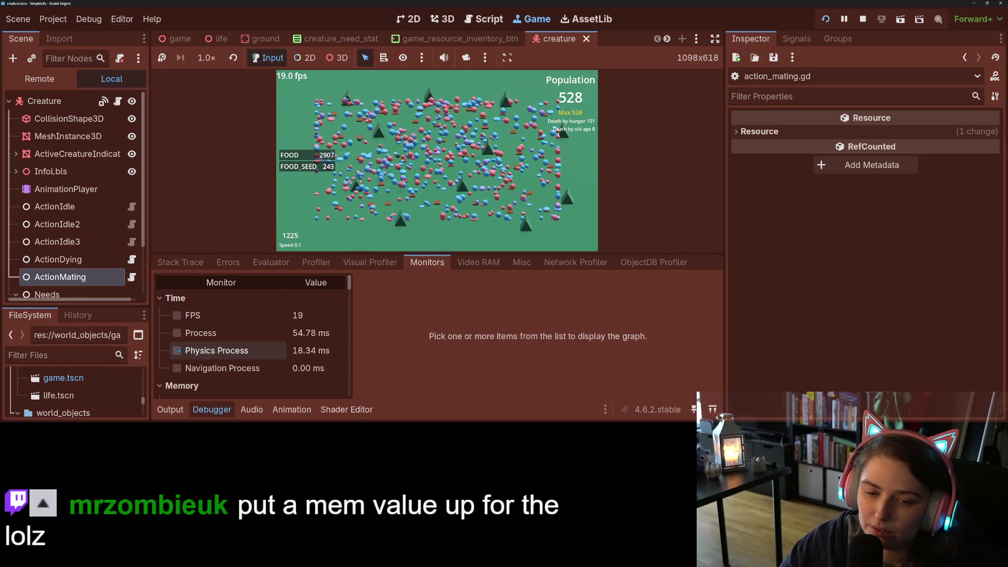
scroll(175, 366, "down", 3)
scroll(176, 363, "down", 2)
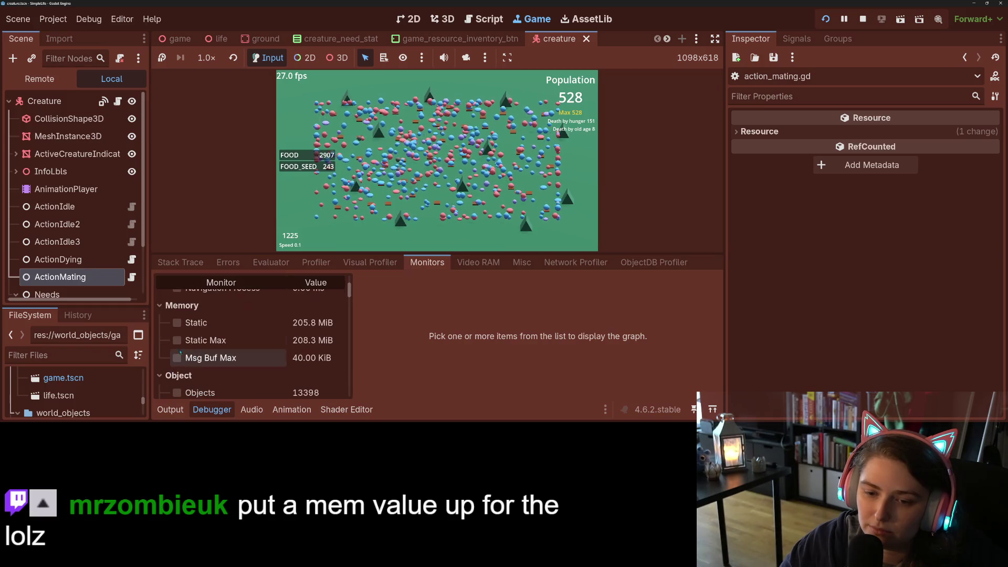
left_click(177, 323)
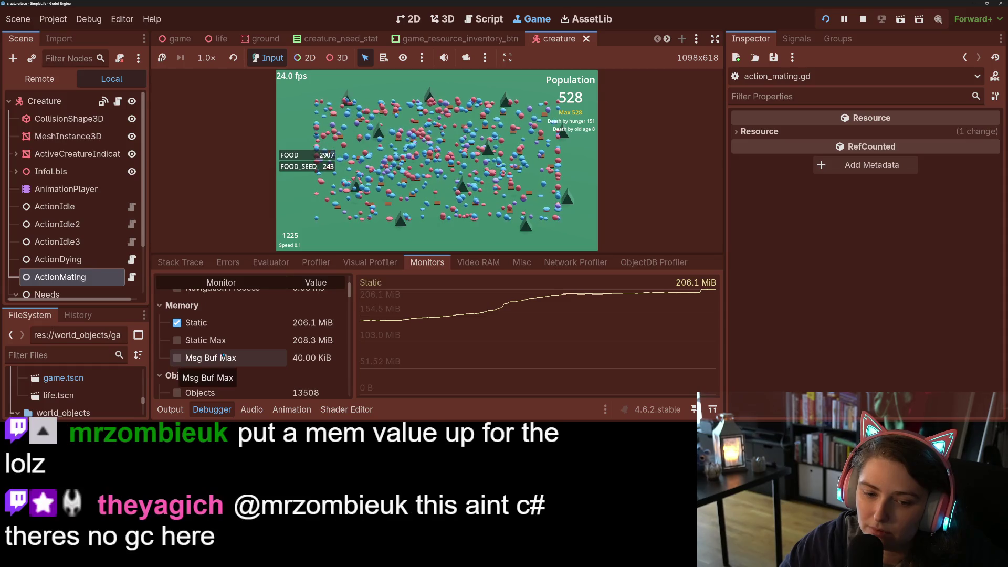
scroll(224, 358, "down", 3)
scroll(186, 357, "up", 8)
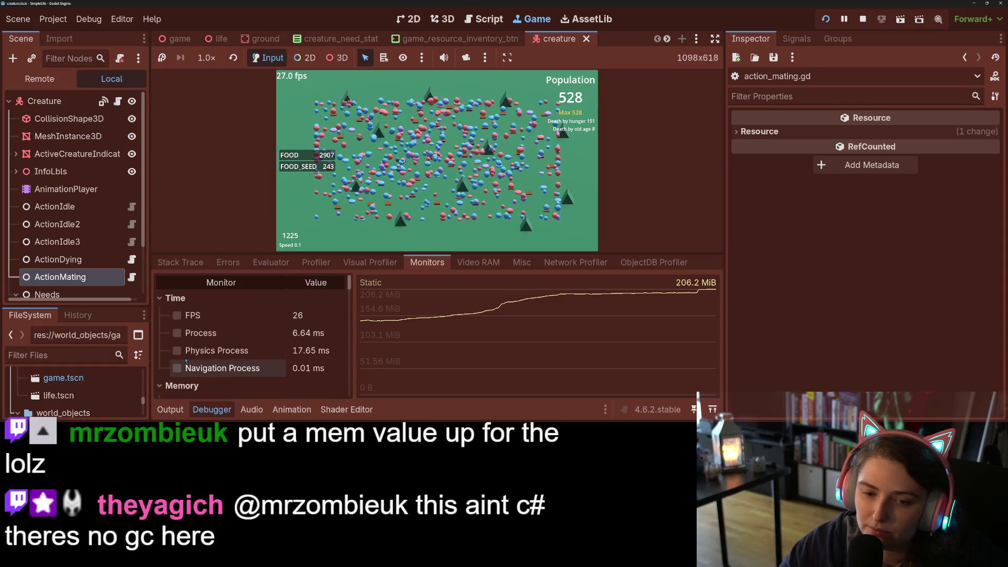
left_click(177, 334)
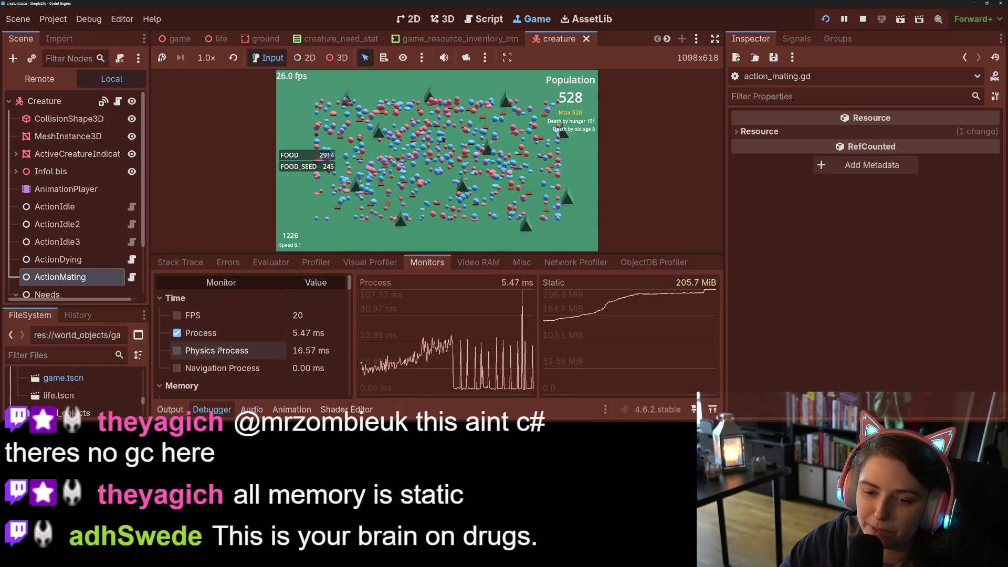
left_click(177, 351)
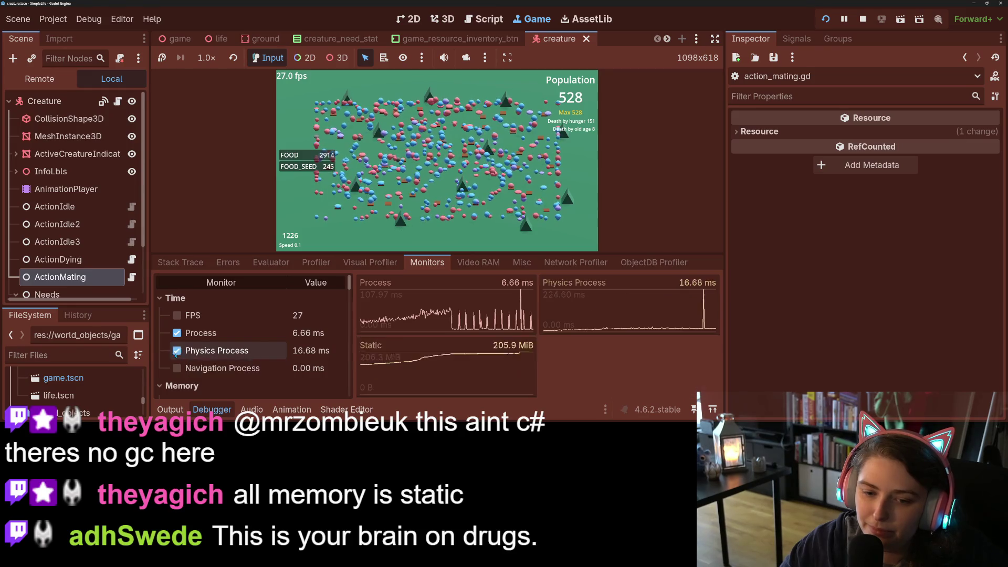
left_click(177, 350)
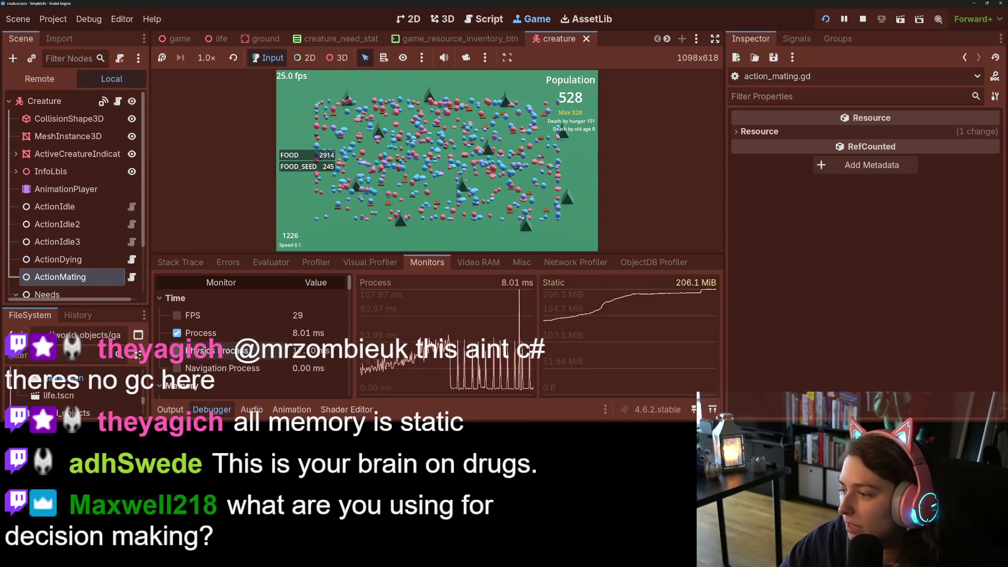
left_click(179, 335)
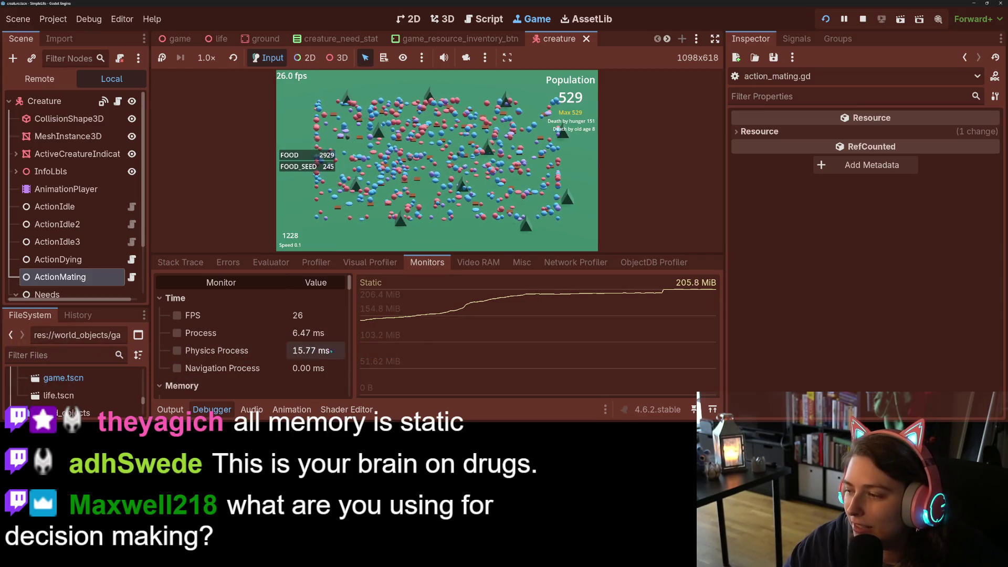
Tick the Process monitor so process time graphs beside Static memory, then browse the monitor list
left_click(178, 334)
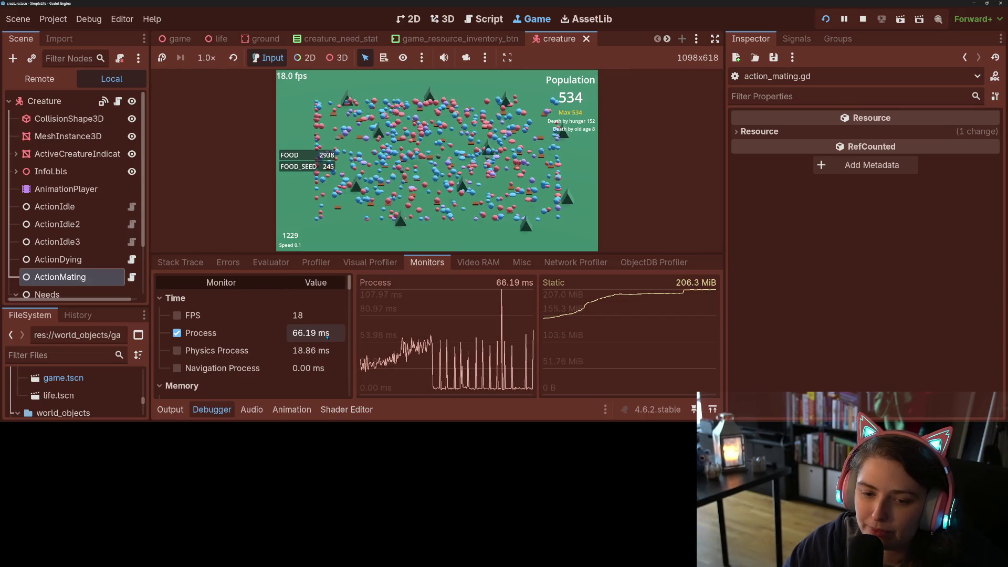
scroll(319, 354, "down", 5)
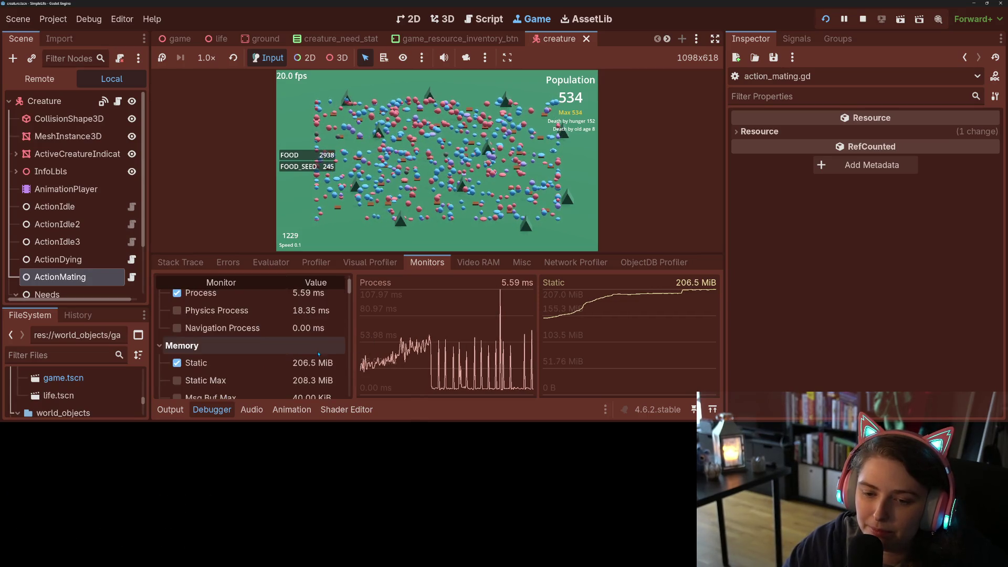
scroll(319, 354, "down", 3)
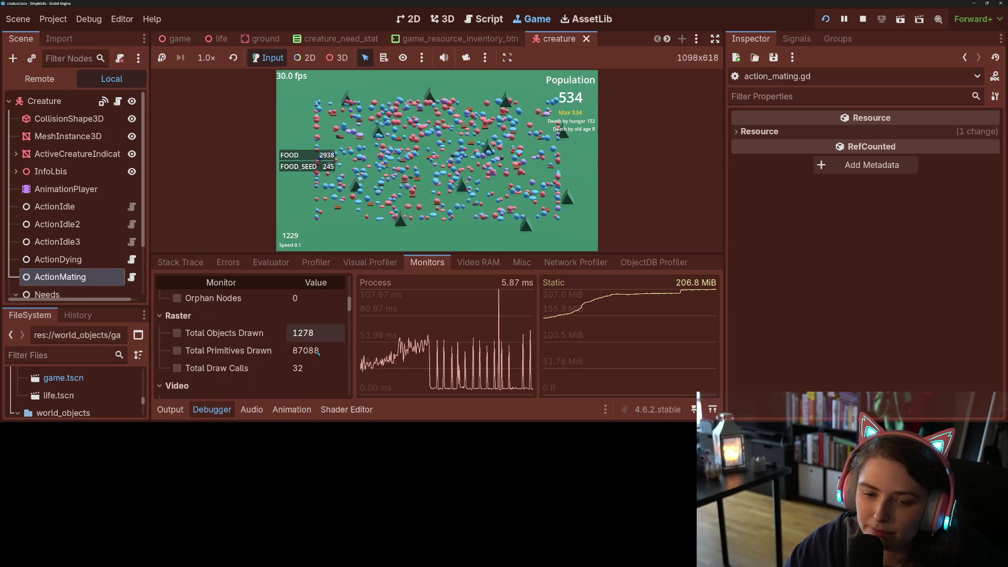
scroll(319, 354, "down", 5)
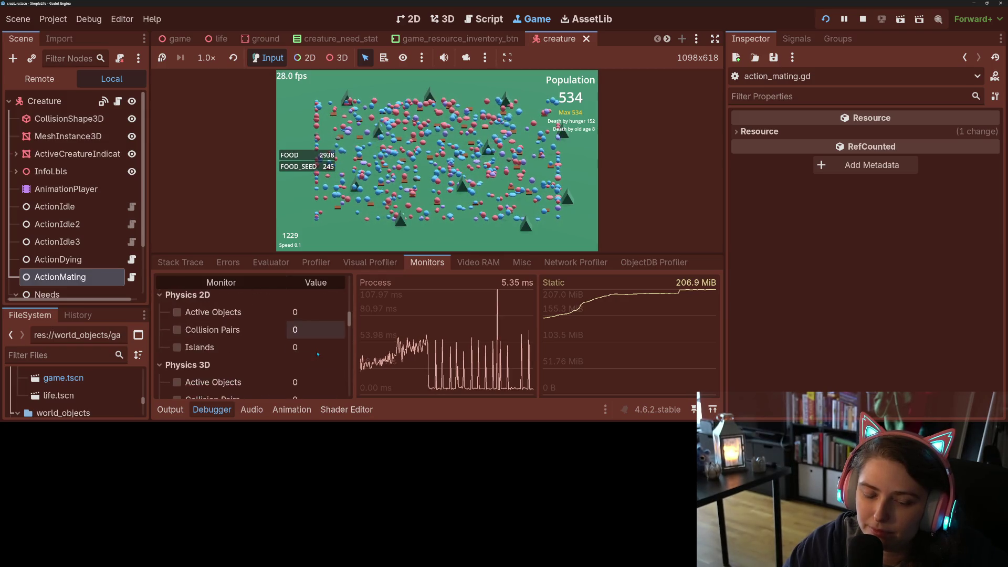
scroll(318, 354, "down", 4)
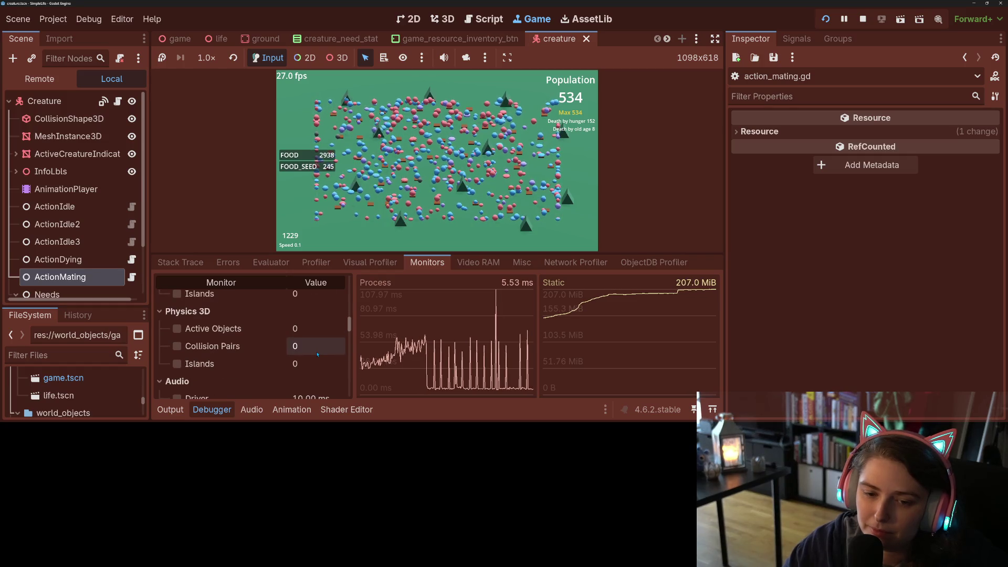
scroll(315, 352, "up", 1)
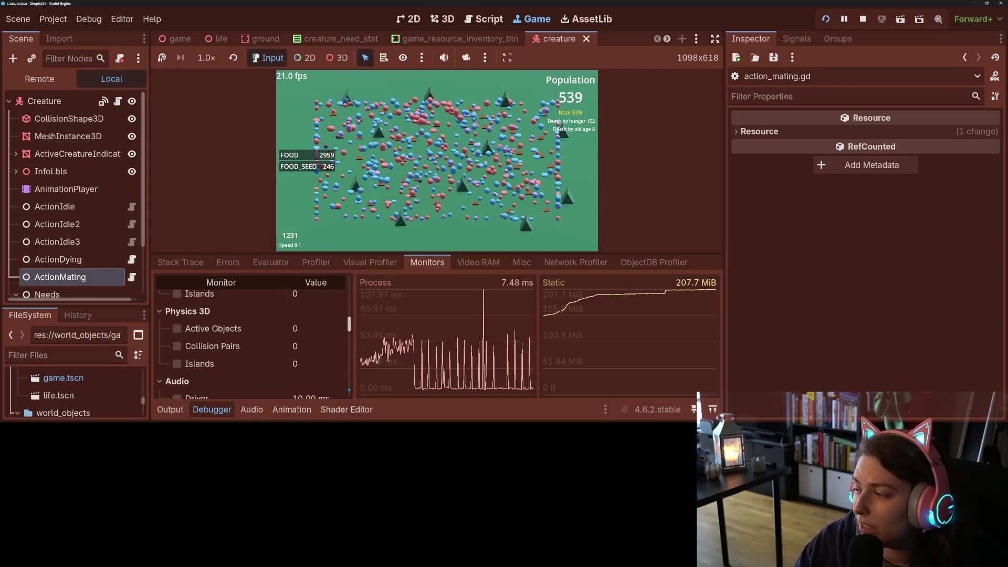
scroll(270, 366, "down", 2)
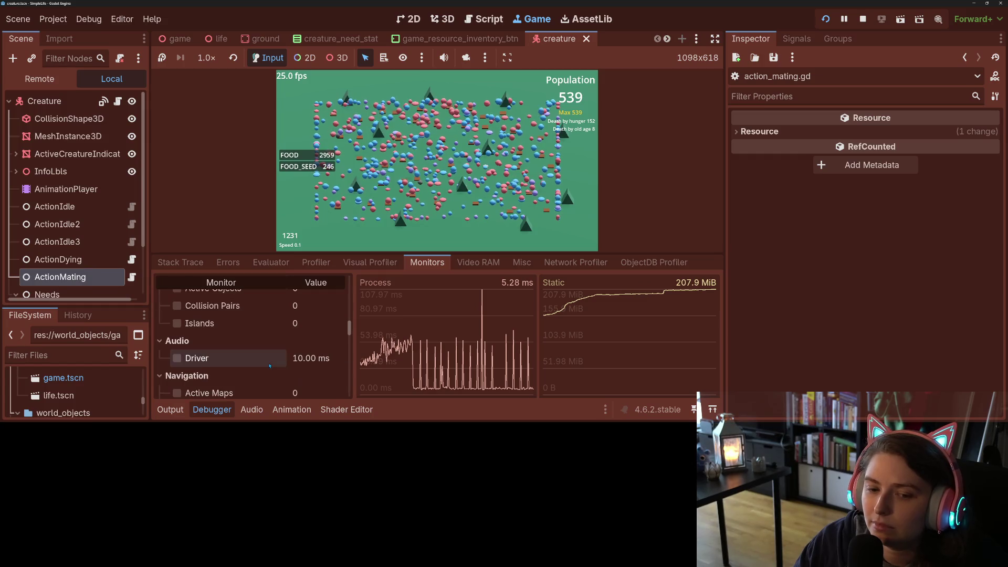
scroll(270, 366, "down", 6)
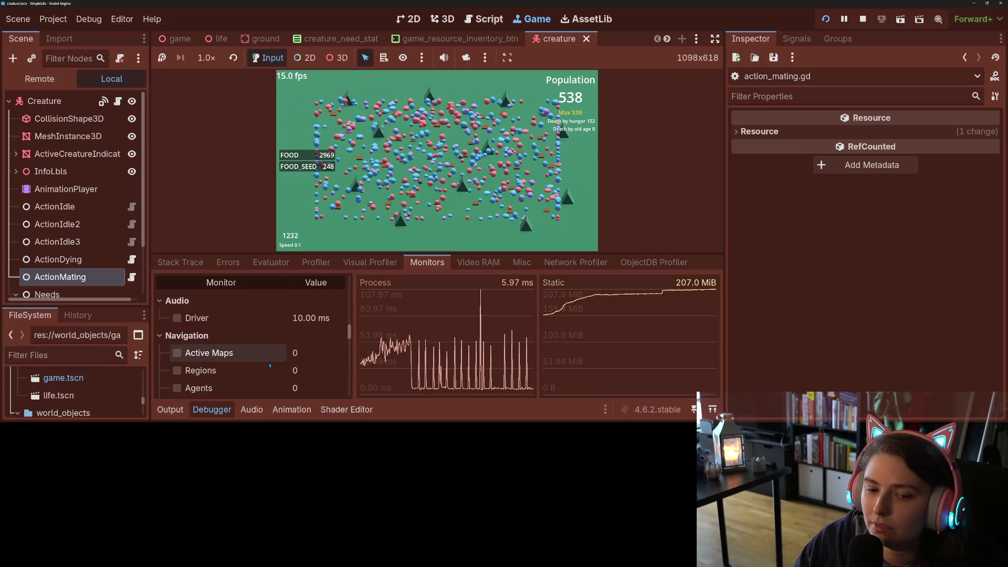
scroll(270, 366, "down", 6)
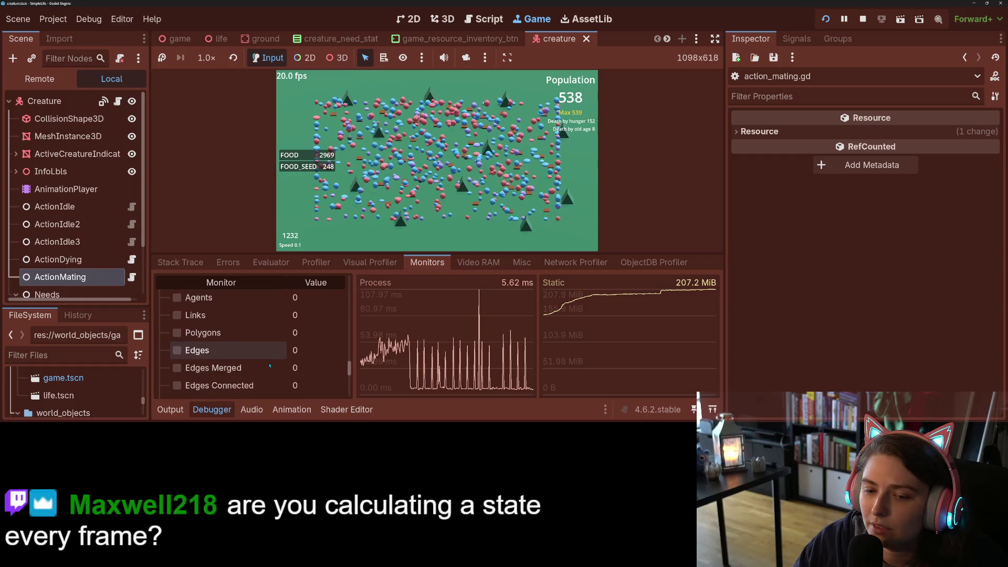
scroll(269, 366, "up", 2)
scroll(270, 366, "down", 4)
scroll(270, 366, "up", 1)
scroll(270, 366, "down", 3)
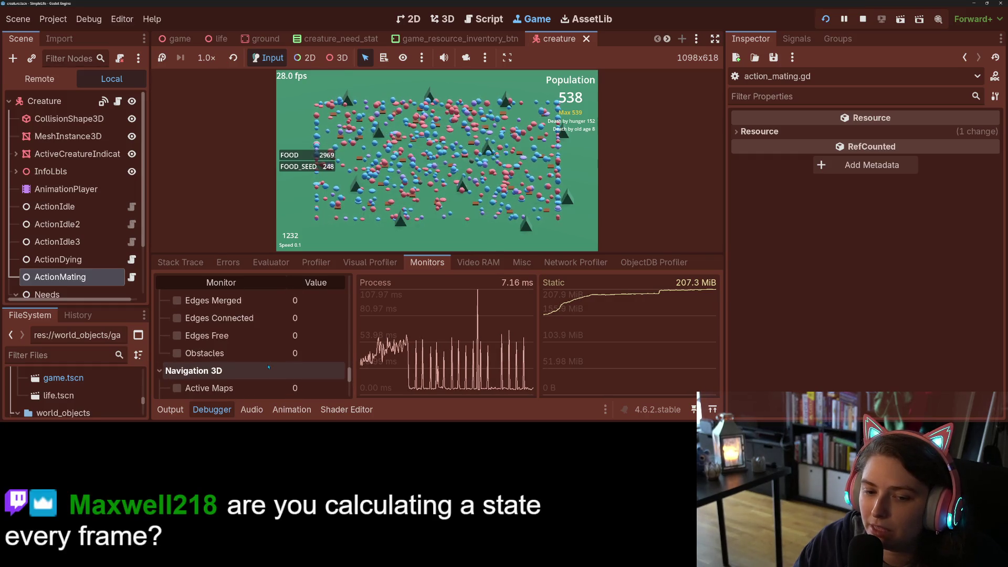
scroll(268, 368, "up", 7)
scroll(266, 368, "up", 3)
scroll(265, 368, "down", 3)
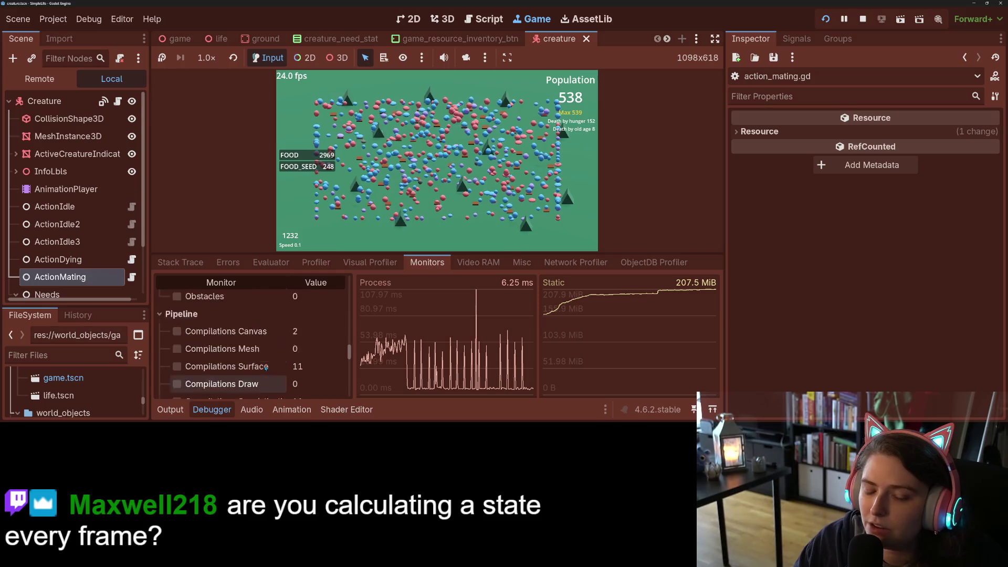
scroll(266, 368, "up", 3)
scroll(265, 369, "up", 10)
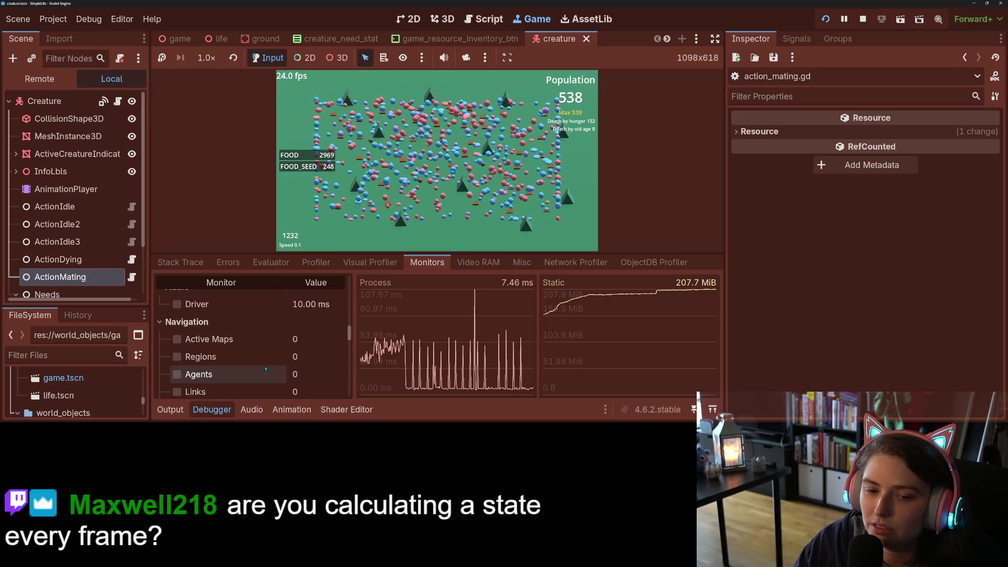
scroll(265, 369, "up", 5)
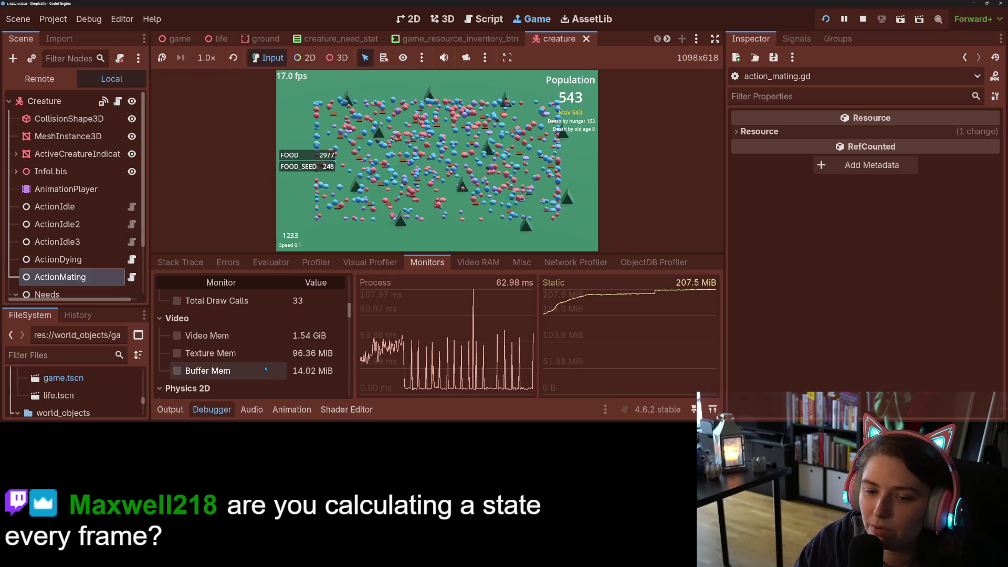
scroll(265, 368, "up", 6)
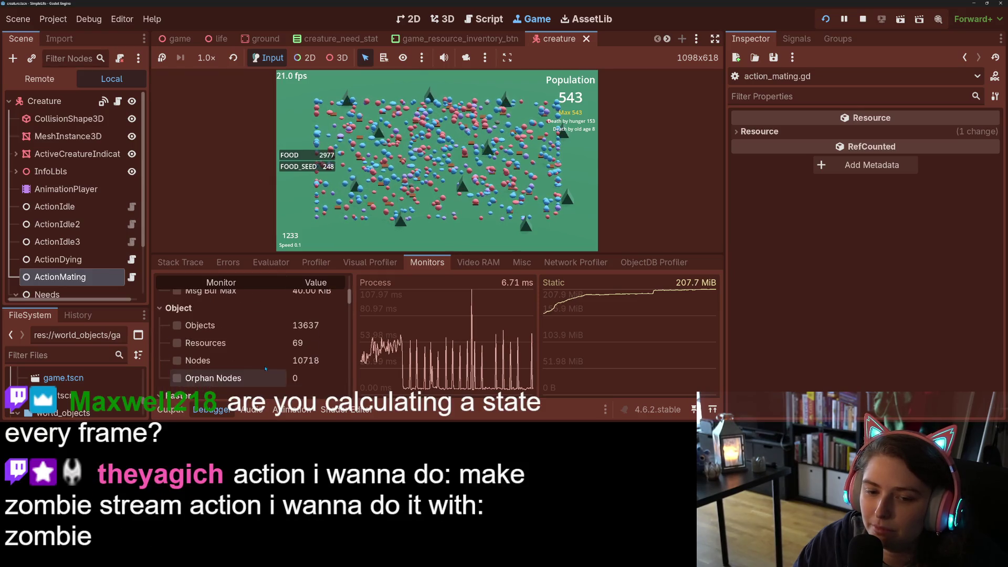
scroll(265, 370, "up", 2)
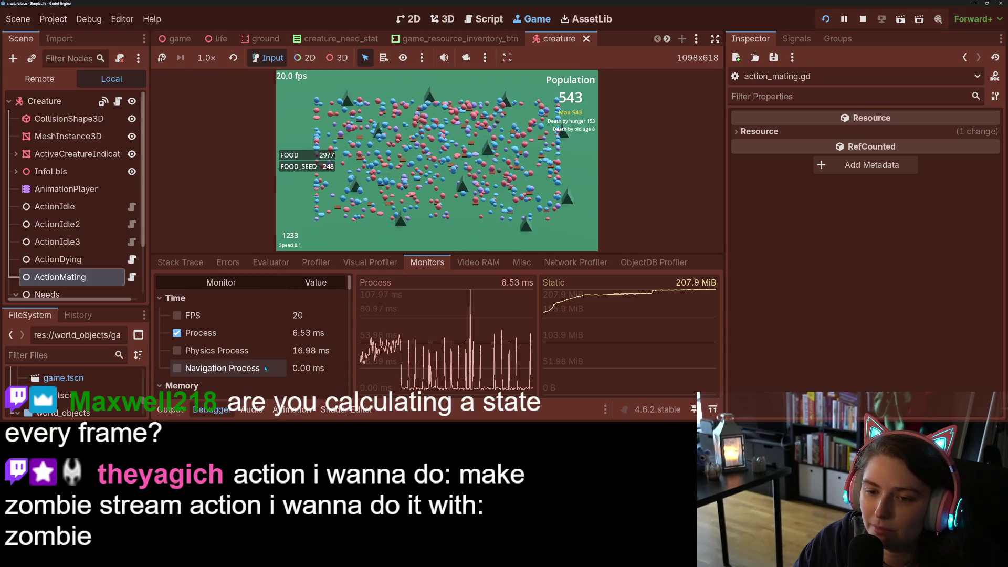
Start the Profiler on the running simulation and scroll down to the Script Functions entries
left_click(323, 268)
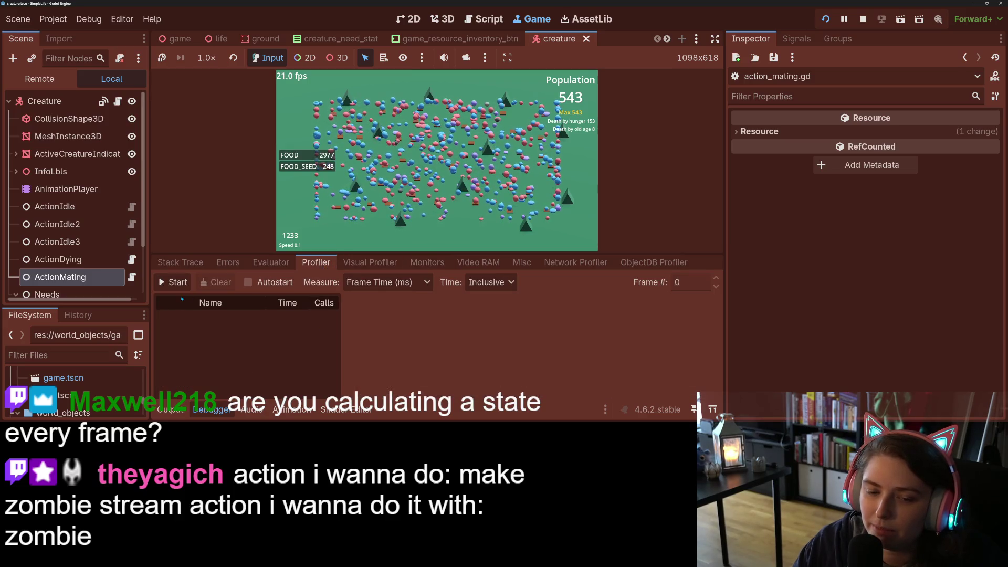
left_click(173, 283)
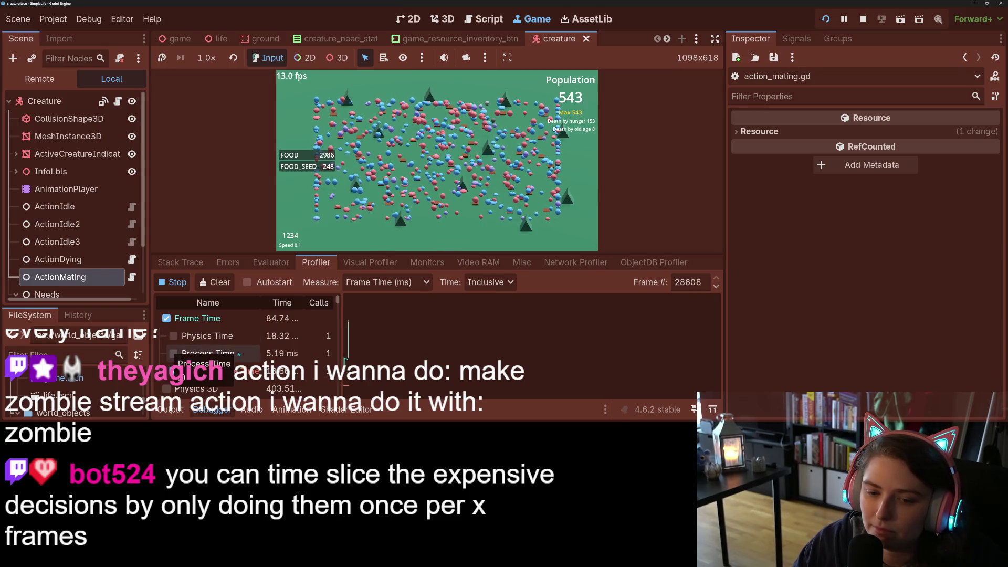
scroll(178, 337, "down", 5)
scroll(250, 356, "down", 3)
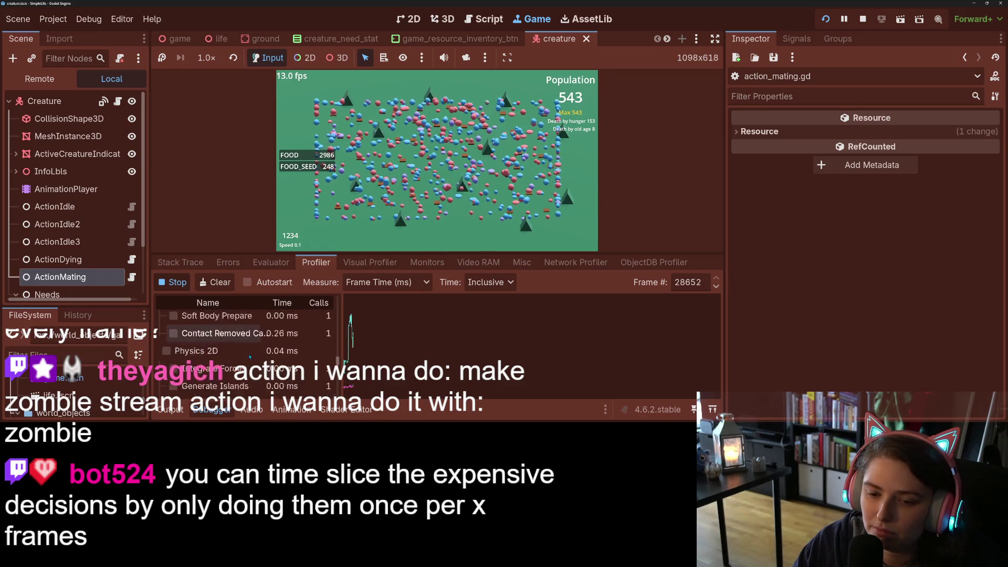
scroll(274, 367, "down", 5)
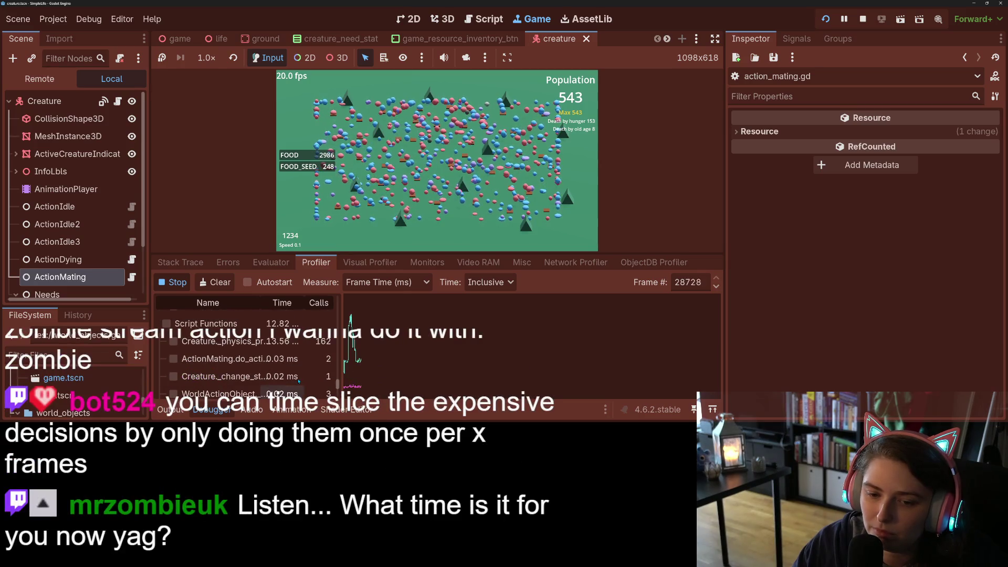
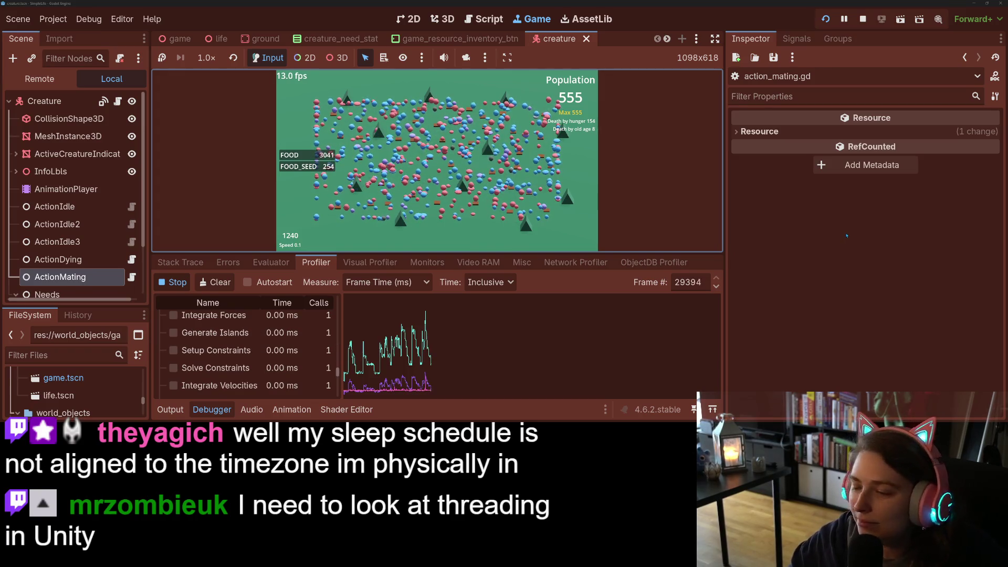
Stop the profiler and the running game, save the project, and switch to GitHub Desktop
left_click(185, 287)
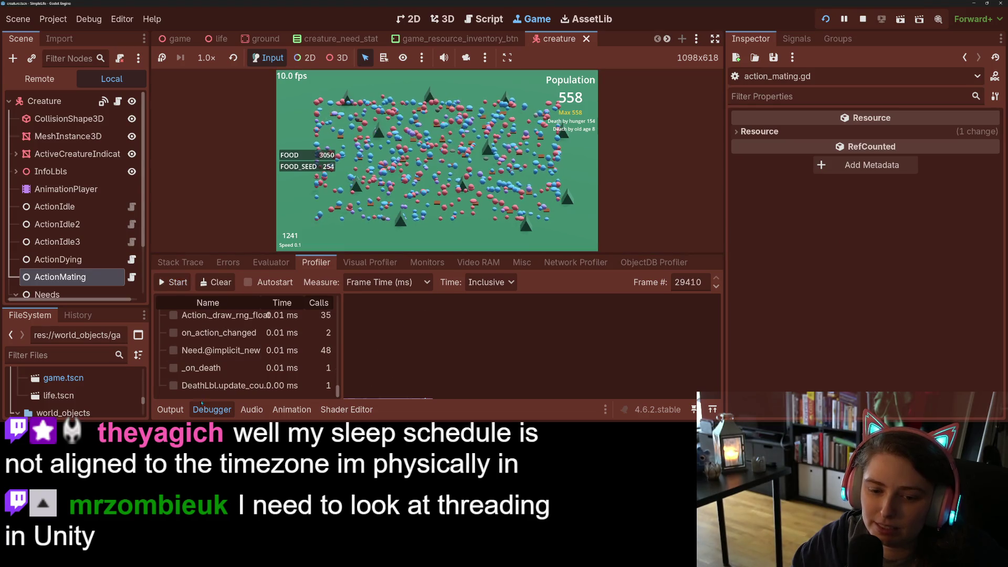
left_click(205, 409)
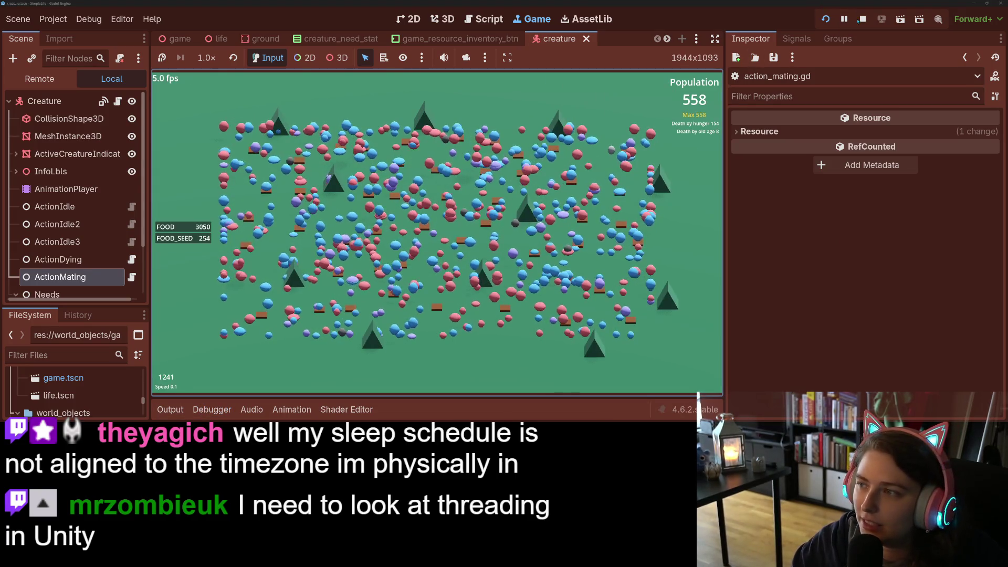
key("F8")
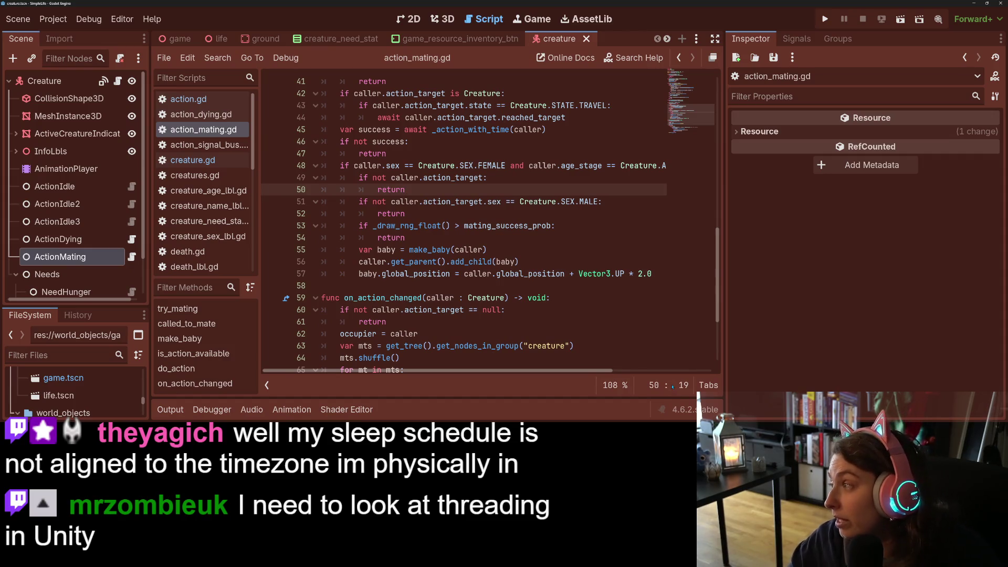
key("ctrl+s")
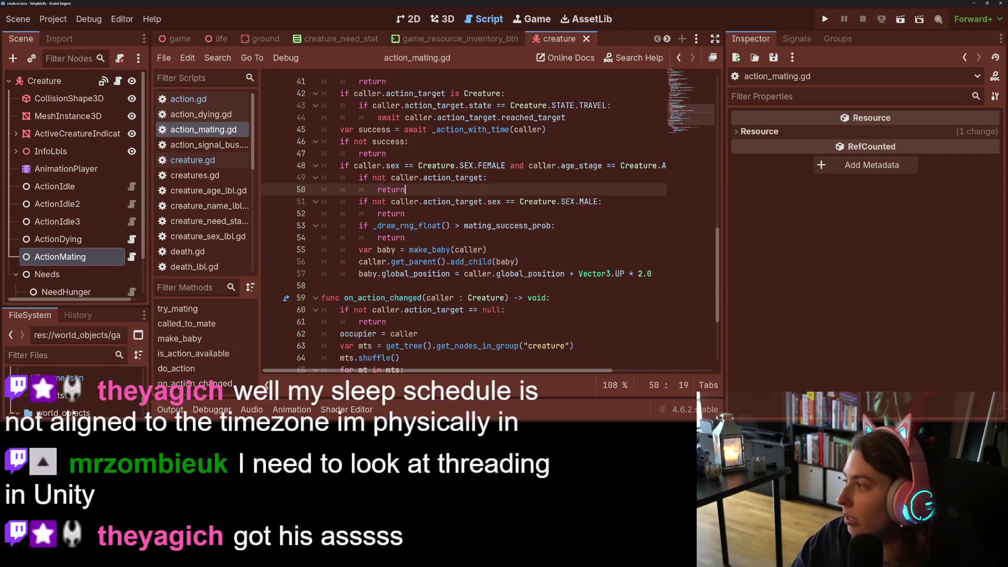
key("alt+Tab")
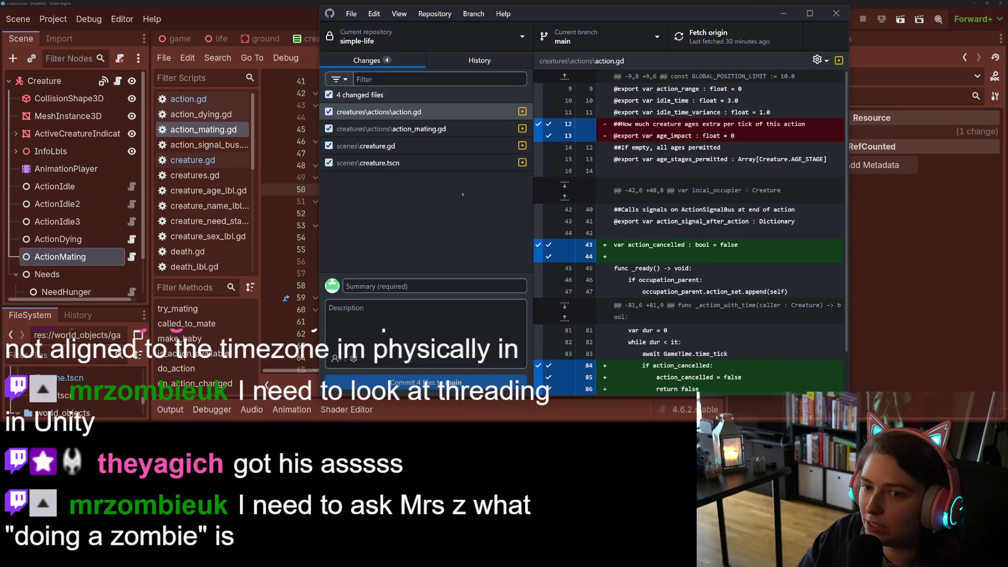
Review the diffs for action_mating.gd, creature.gd and creature.tscn
left_click(436, 129)
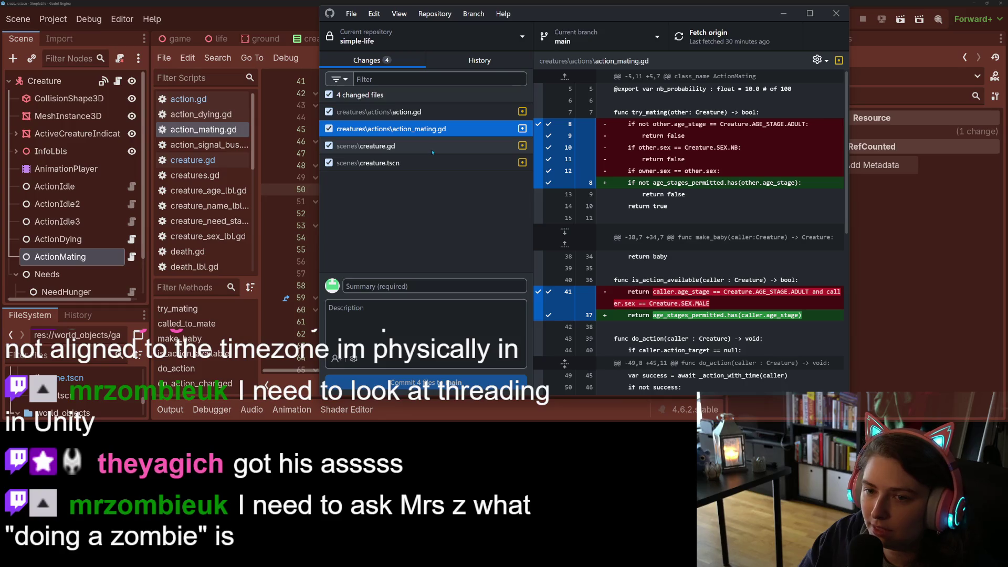
left_click(433, 149)
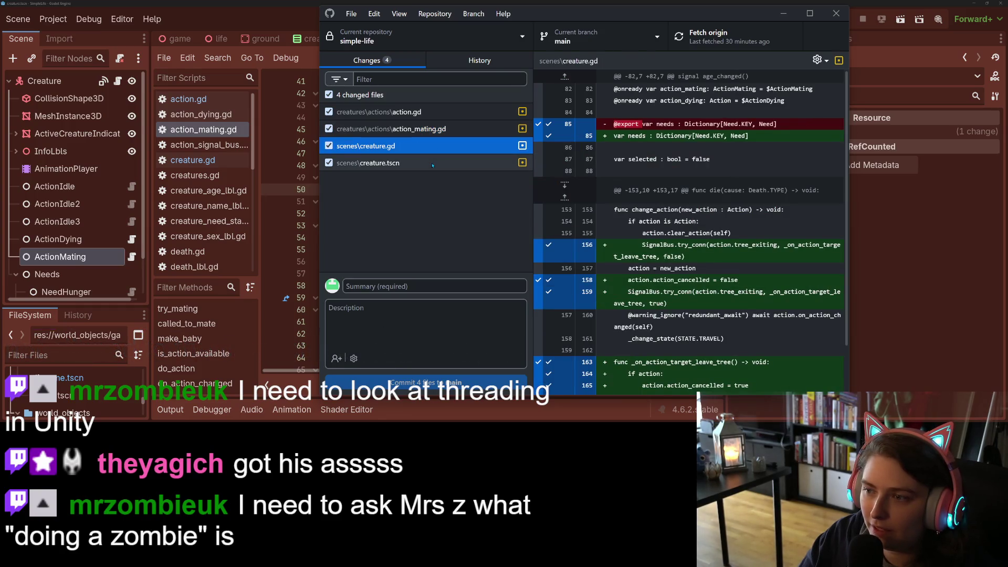
left_click(433, 164)
scroll(688, 232, "down", 10)
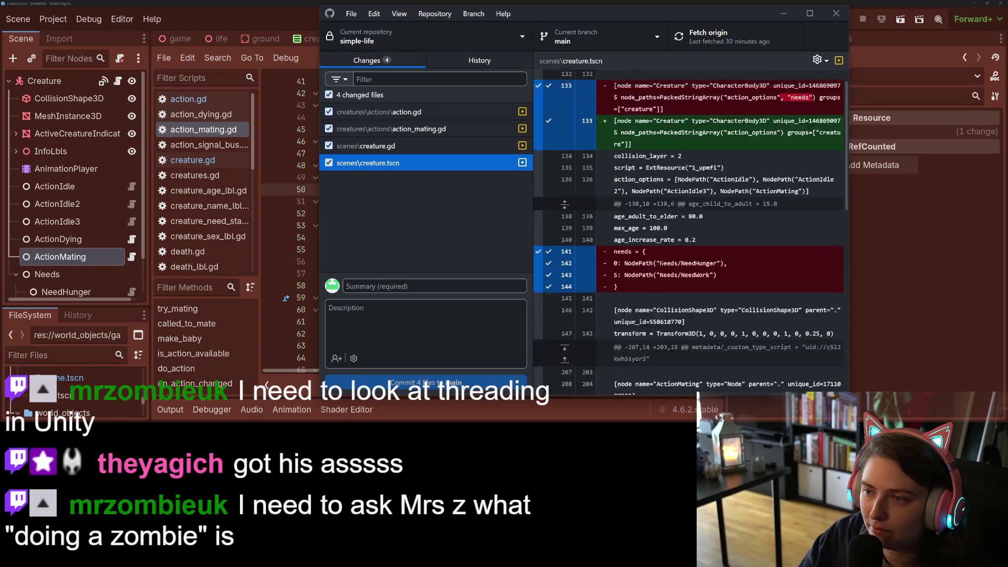
Commit the four files to main as 'opens up mating to all adult and elder creatures' and push
left_click(447, 284)
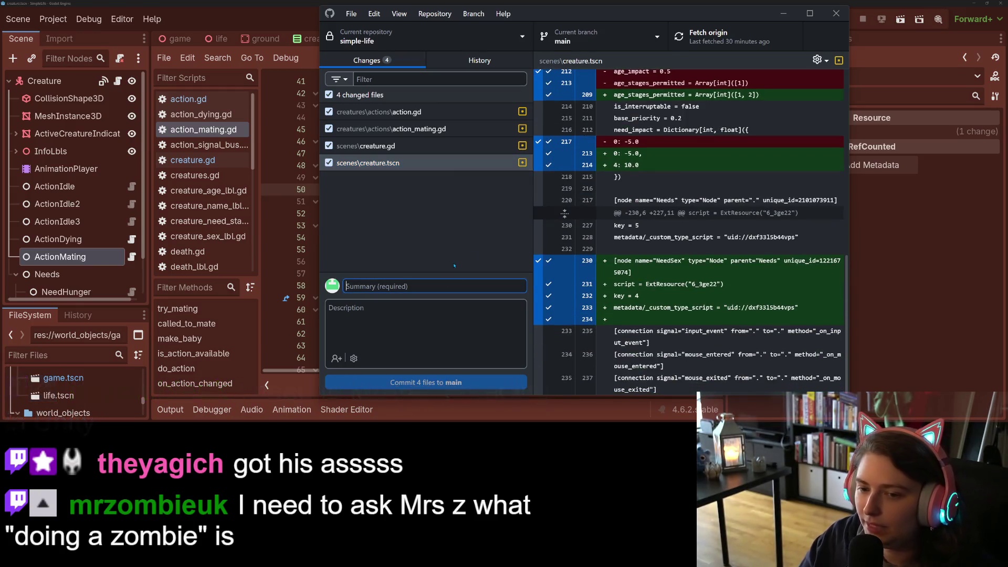
type("opesn")
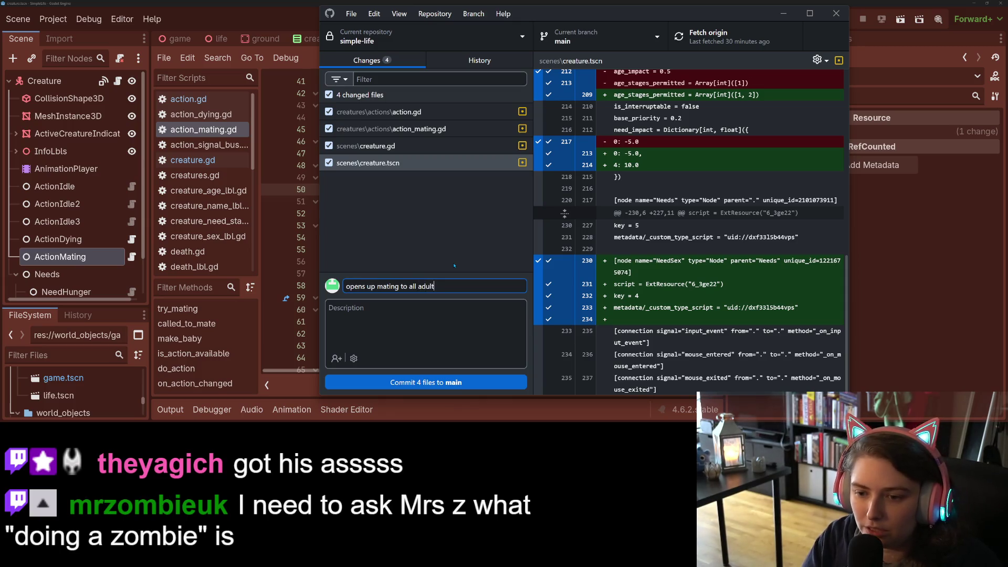
type("reatures")
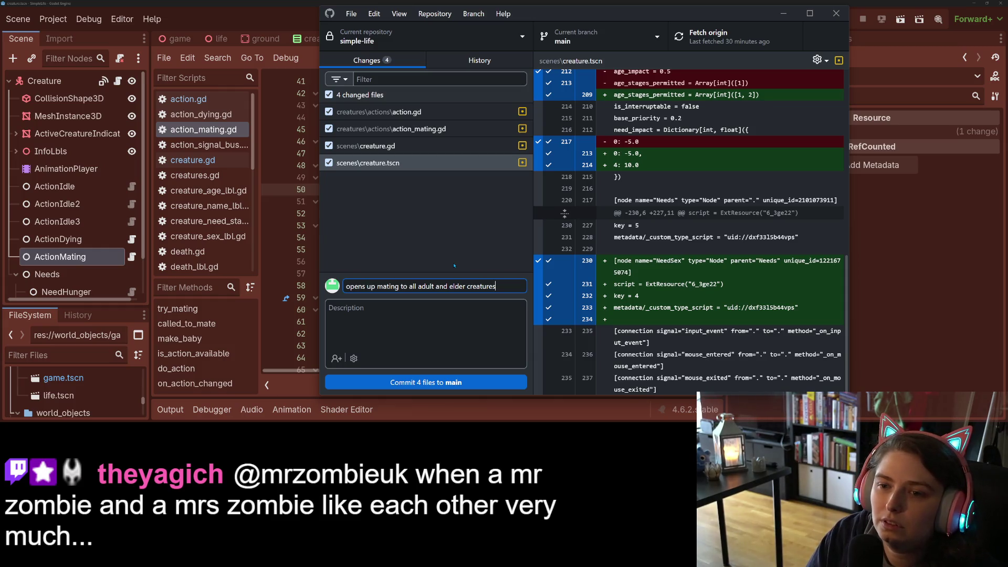
left_click(476, 153)
scroll(688, 231, "down", 2)
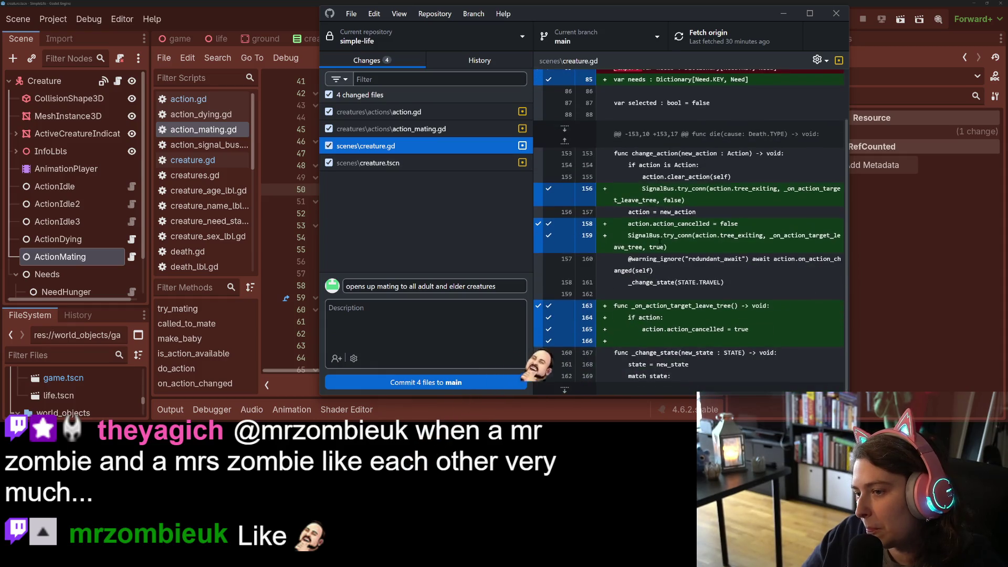
scroll(619, 229, "up", 2)
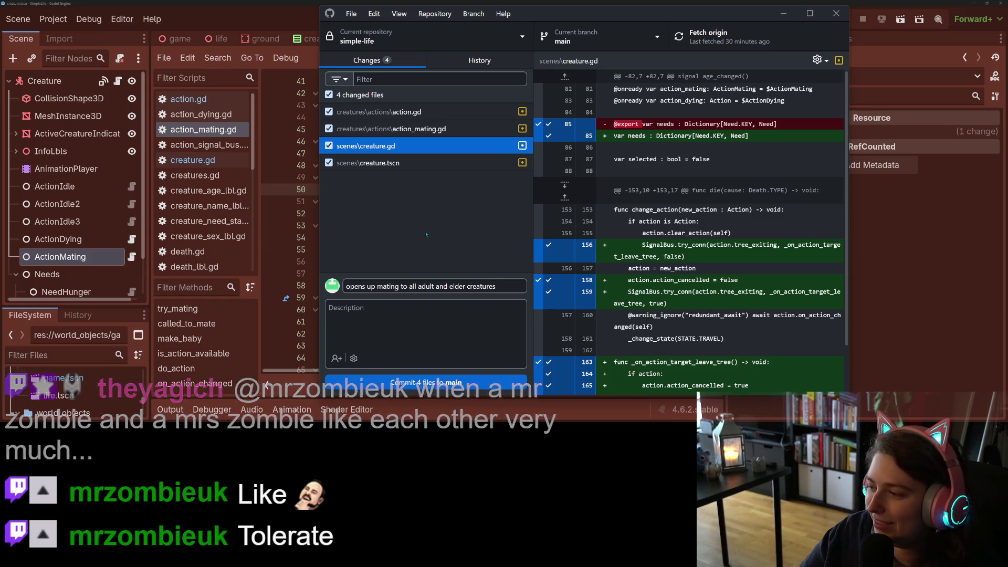
left_click(430, 381)
left_click(790, 171)
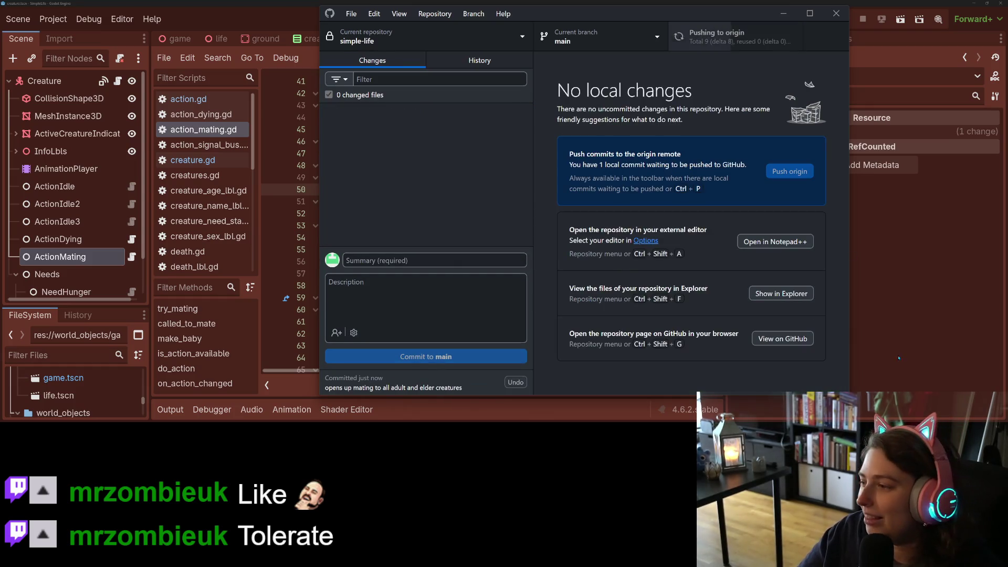
Bring the Godot editor with action_mating.gd back to the front
left_click(901, 360)
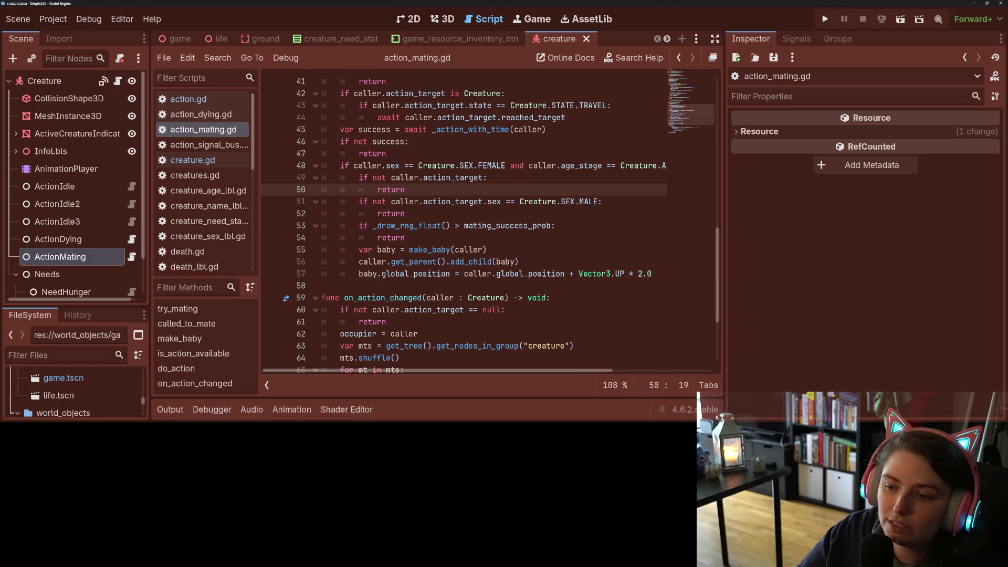
Delete 'and mt.state == Creature.STATE.ACT' from line 67 of action_mating.gd and save
scroll(505, 297, "down", 3)
scroll(525, 371, "right", 5)
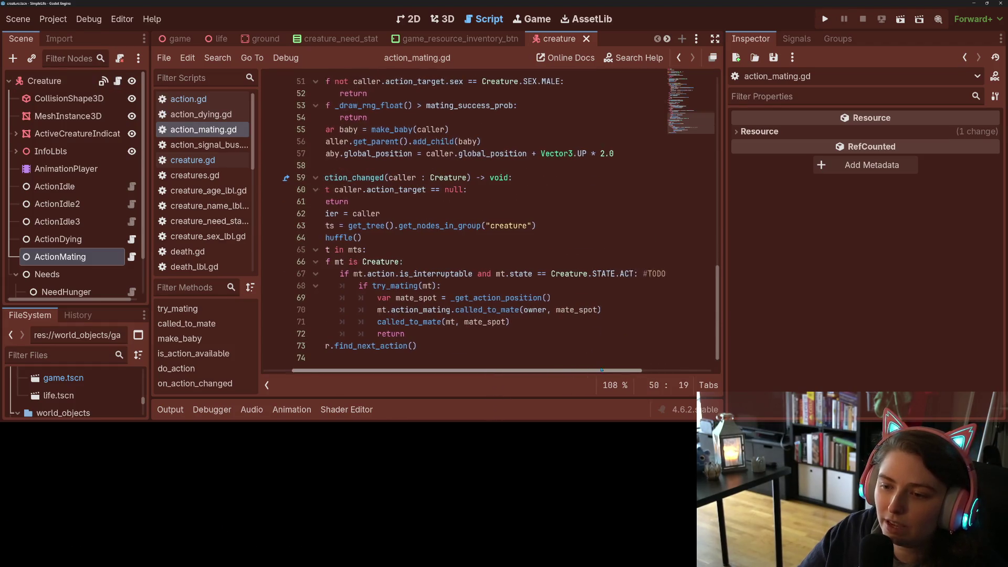
left_click(572, 274)
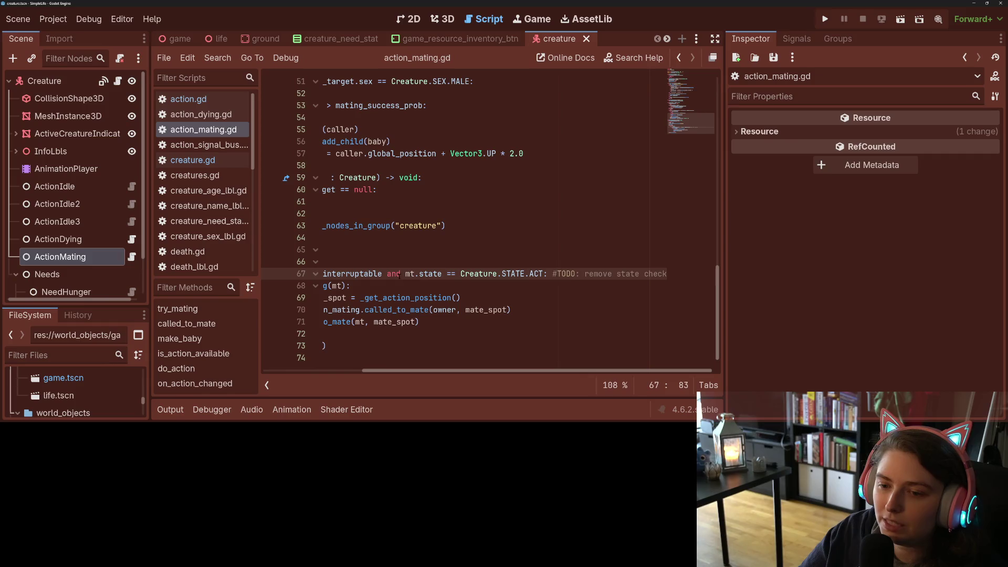
left_click_drag(383, 273, 538, 275)
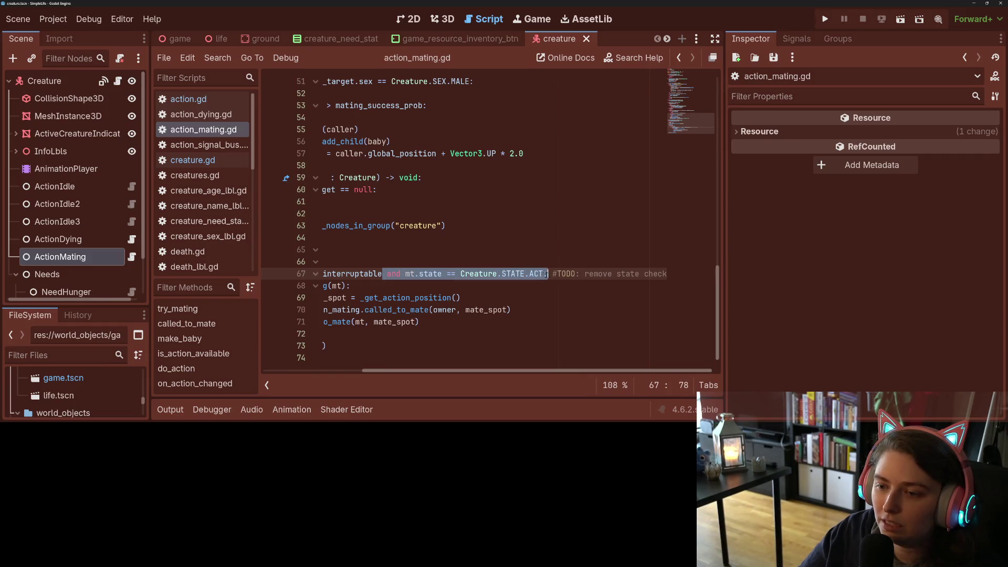
key("BackSpace")
key("ctrl+s")
left_click_drag(395, 370, 336, 370)
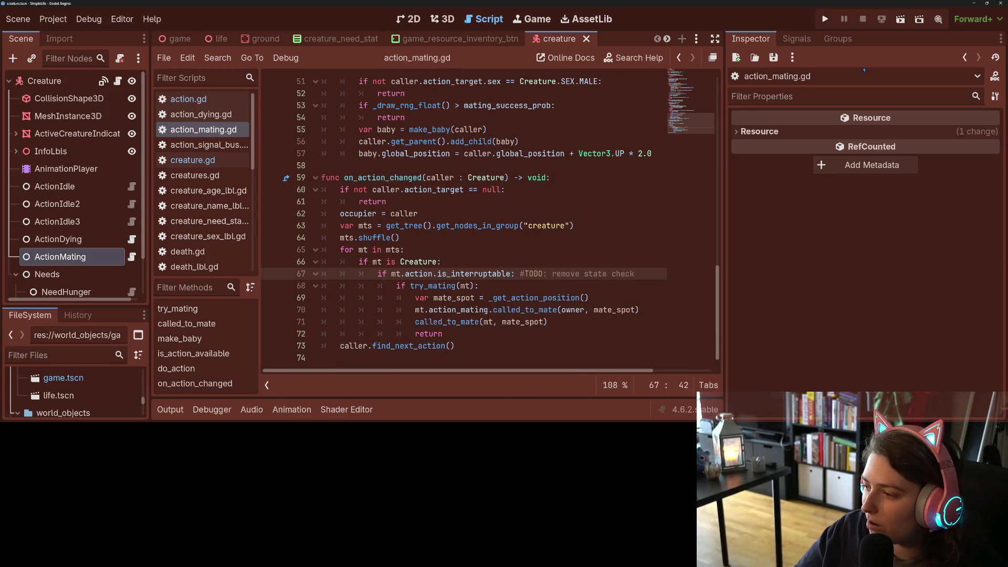
Run the project at 2x speed with the Output panel collapsed and select Butters to view its info
left_click(825, 19)
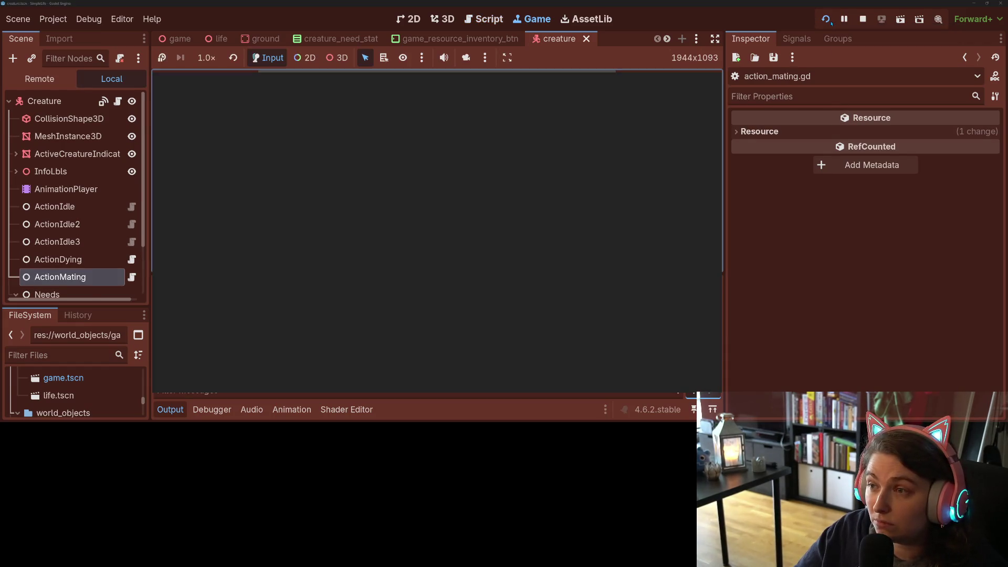
left_click(170, 410)
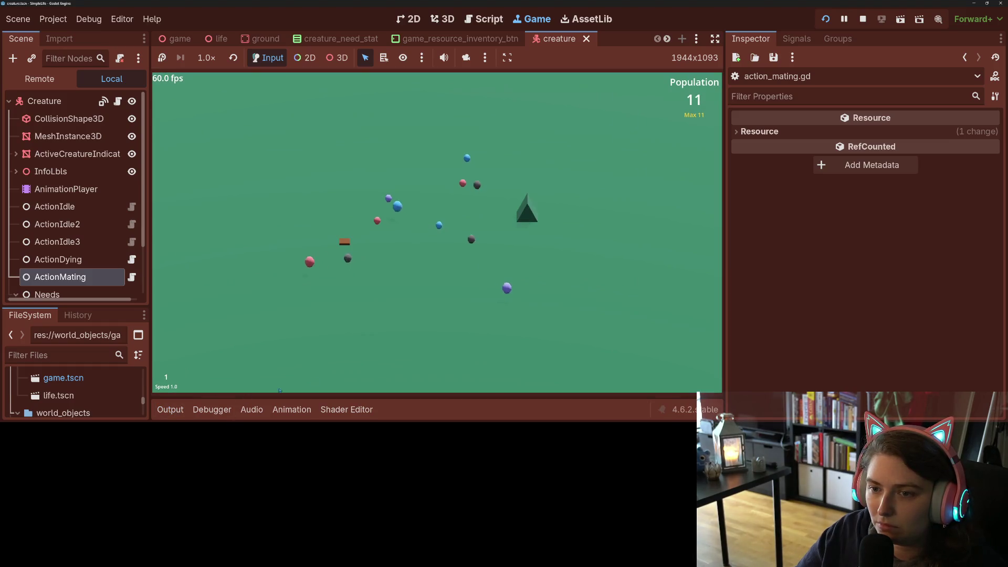
key("2")
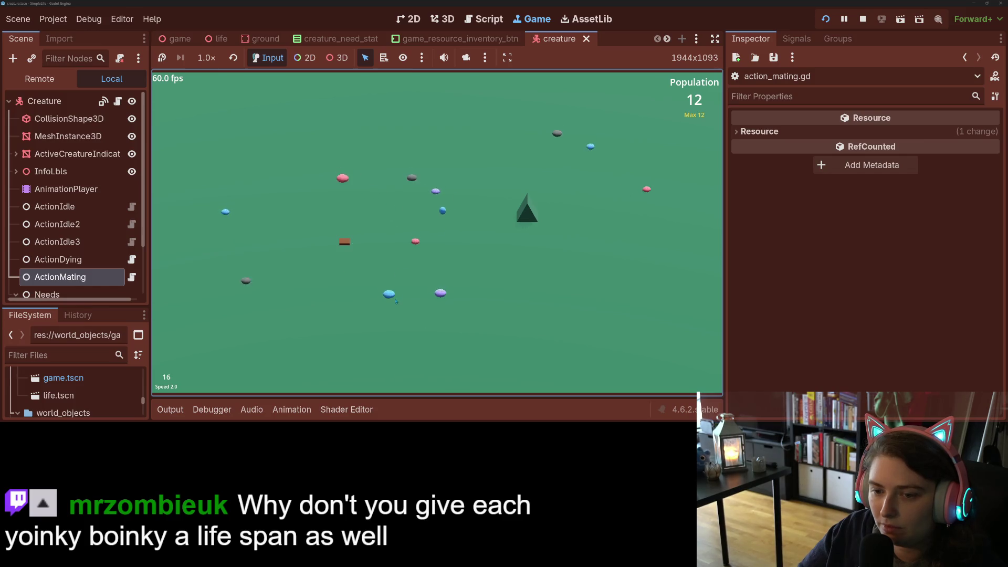
left_click(390, 295)
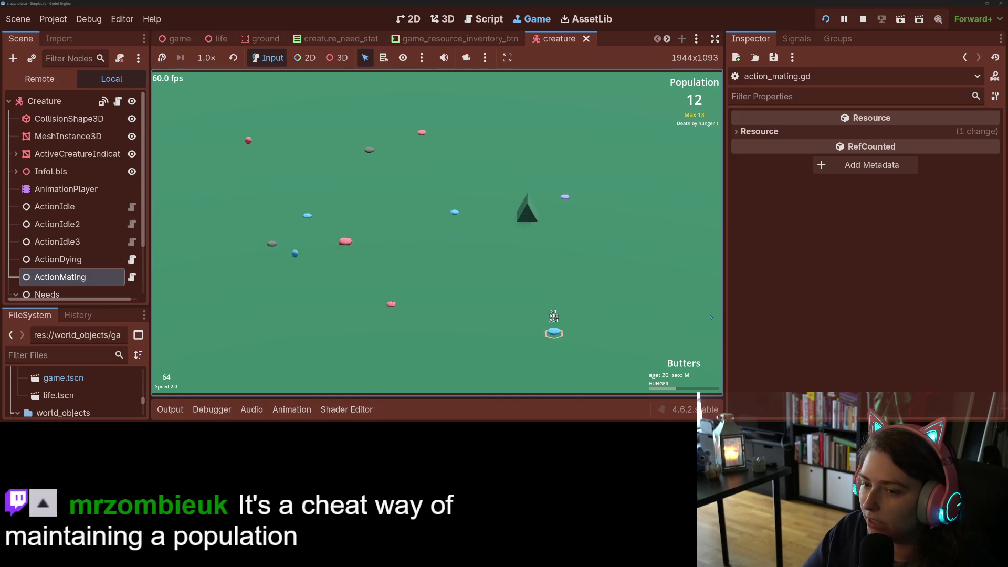
Inspect Zendra while switching the simulation between 1x, 2x and 4x speed
key("1")
left_click(373, 253)
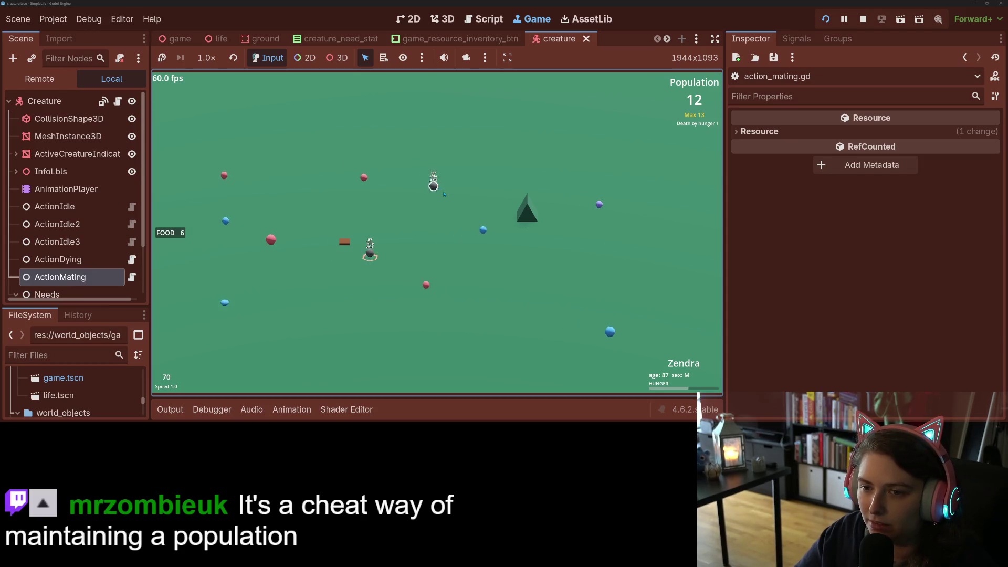
key("2")
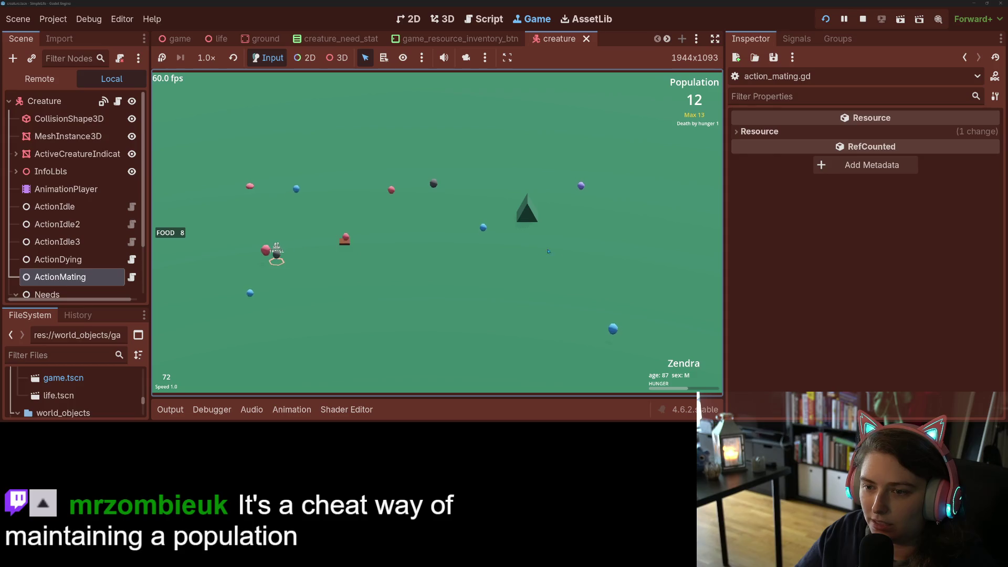
key("4")
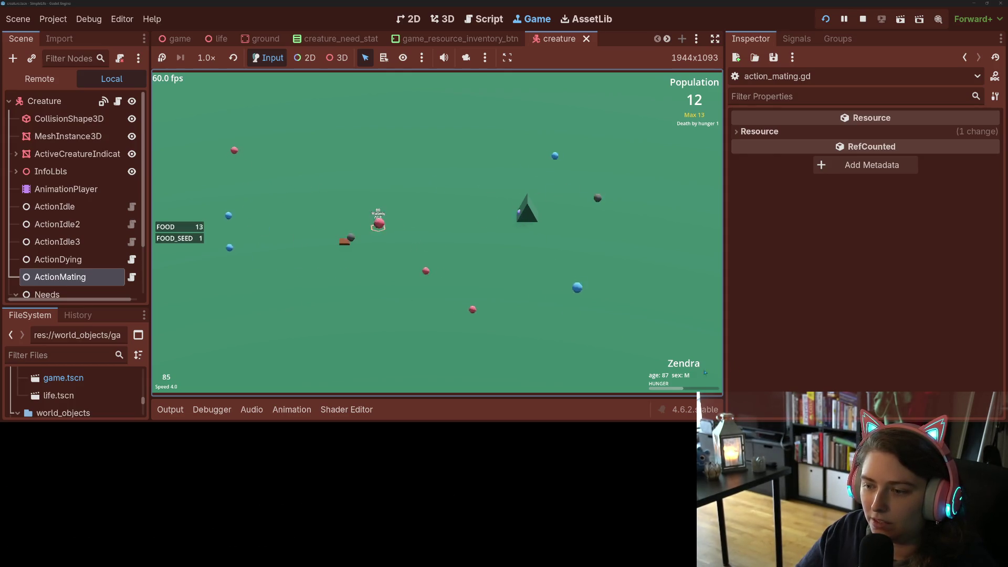
key("1")
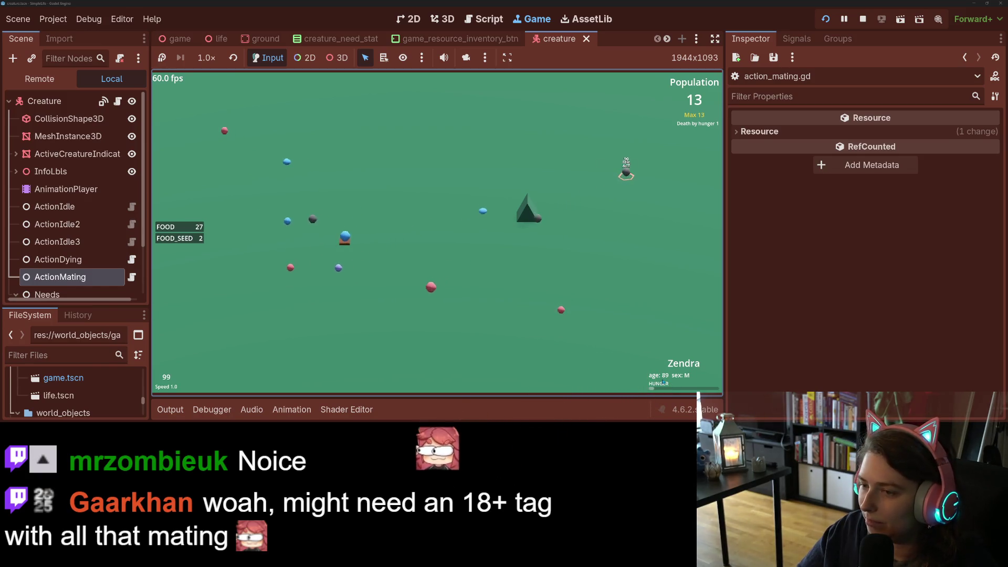
key("2")
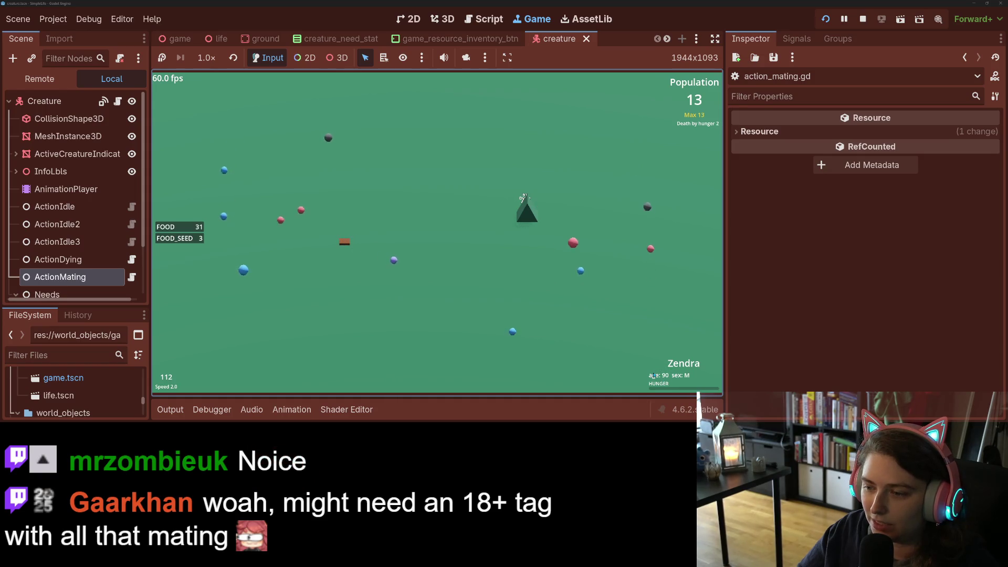
Inspect Zelda, then follow the mating creature Zuika at normal speed
left_click(647, 205)
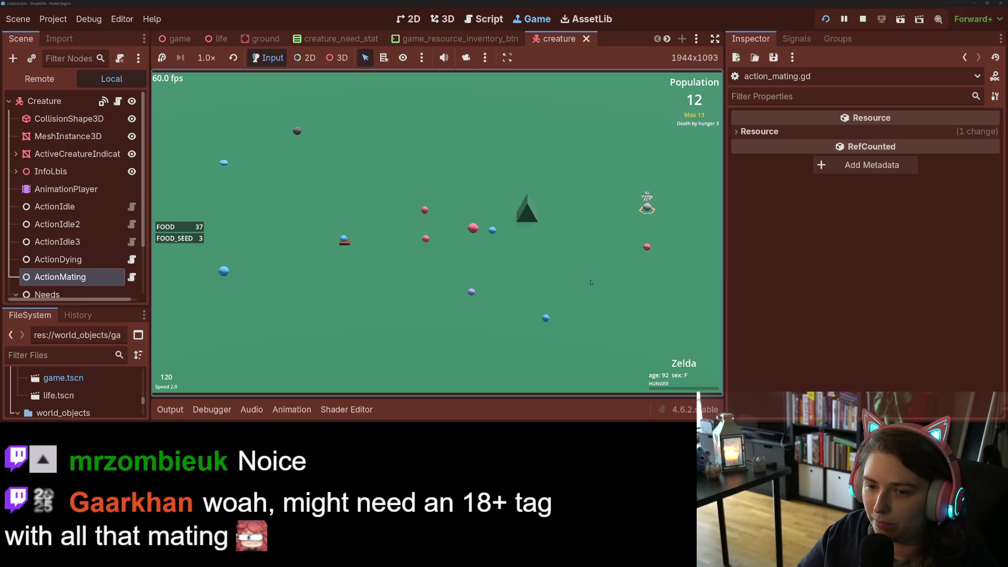
key("minus")
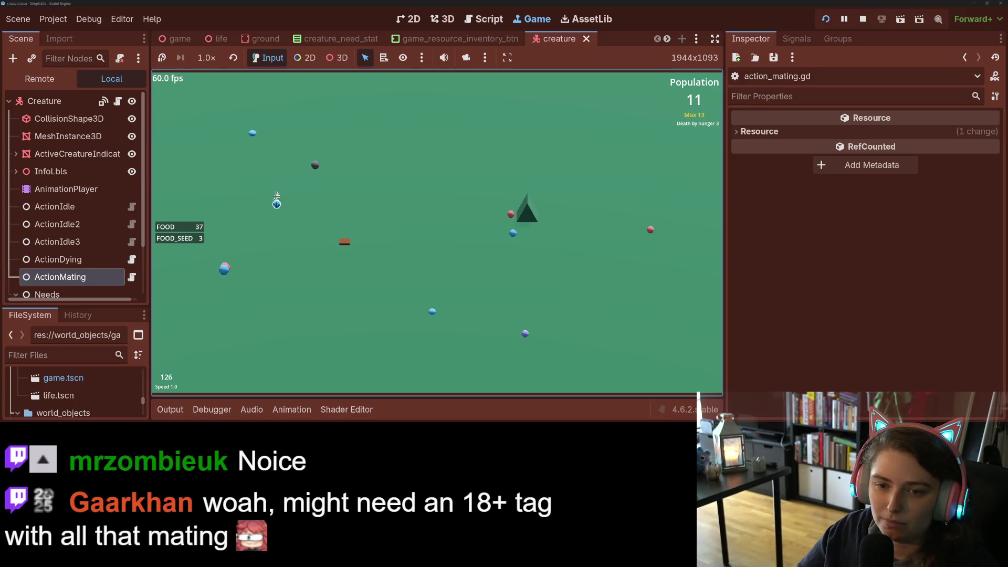
left_click(316, 165)
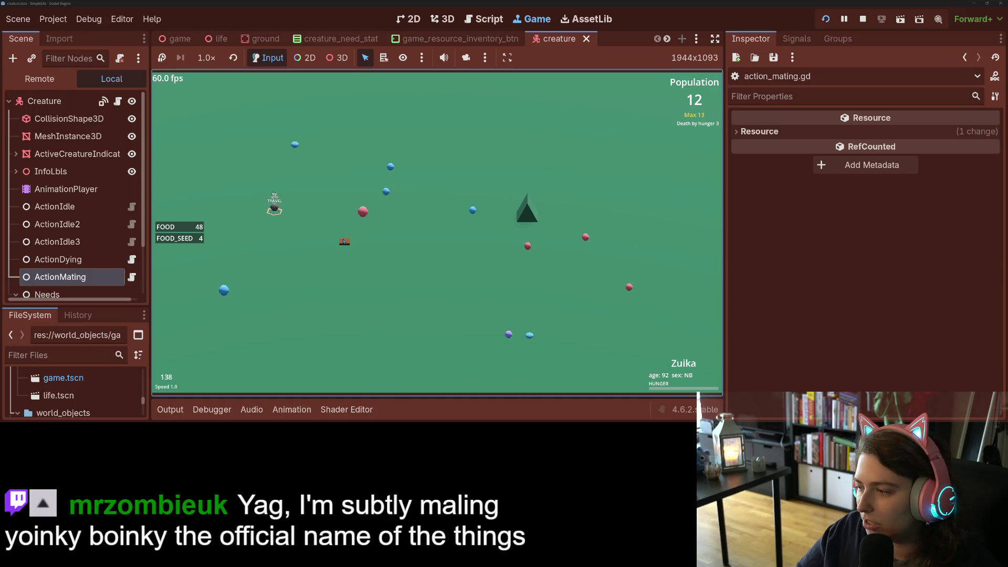
left_click(378, 255)
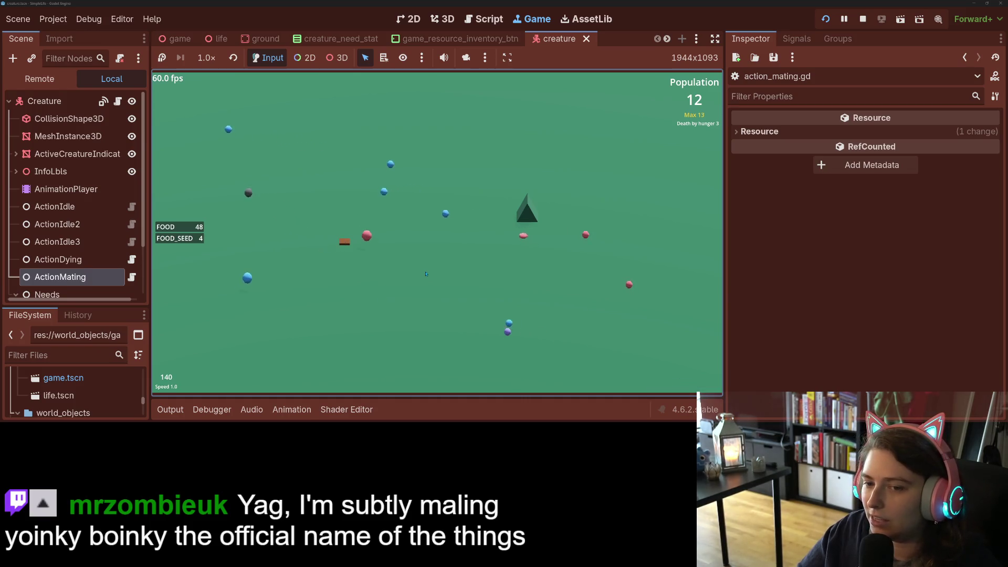
left_click(249, 196)
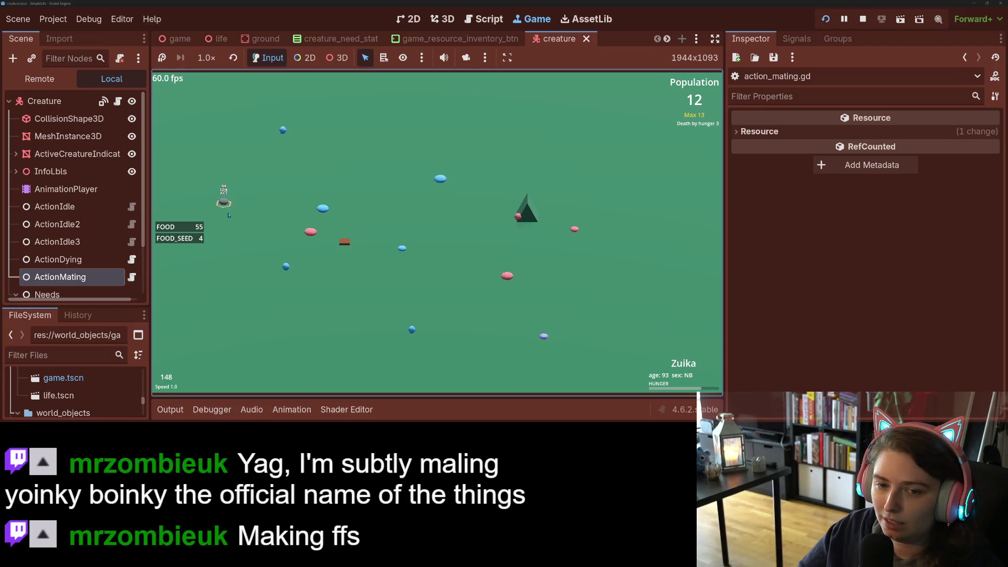
Cycle the simulation between 4x, 2x and 1x speed and drop a food crate on the field
key("4")
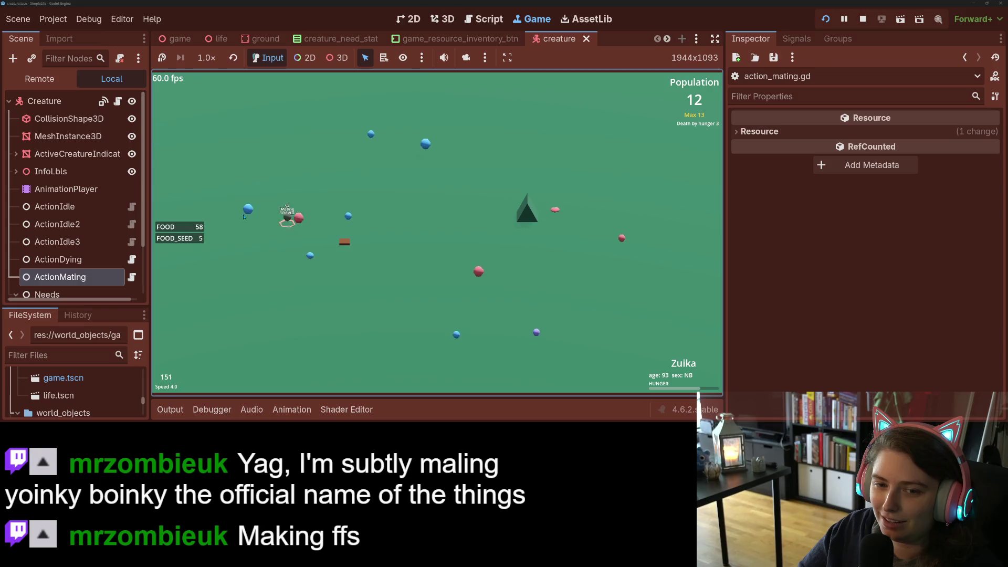
key("1")
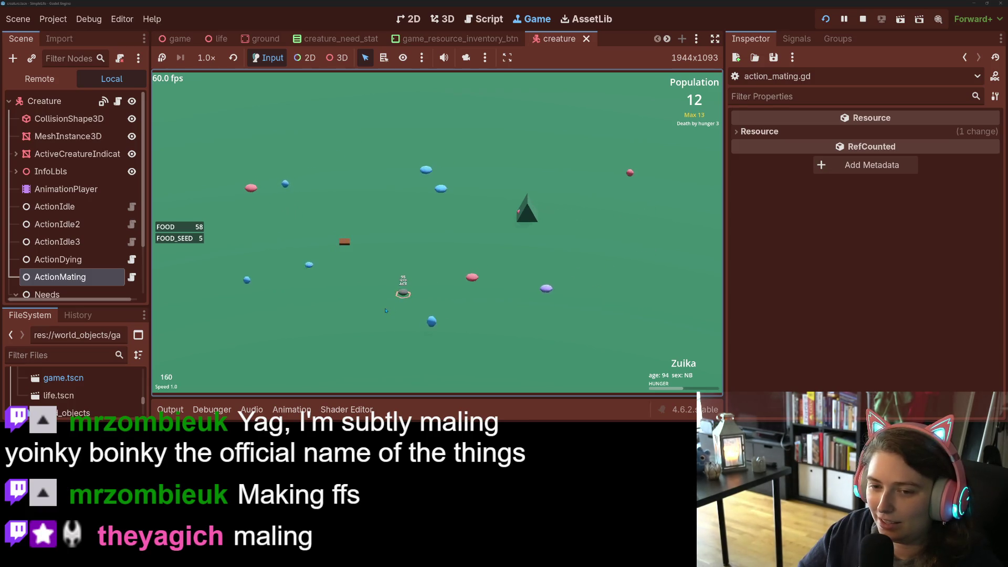
key("4")
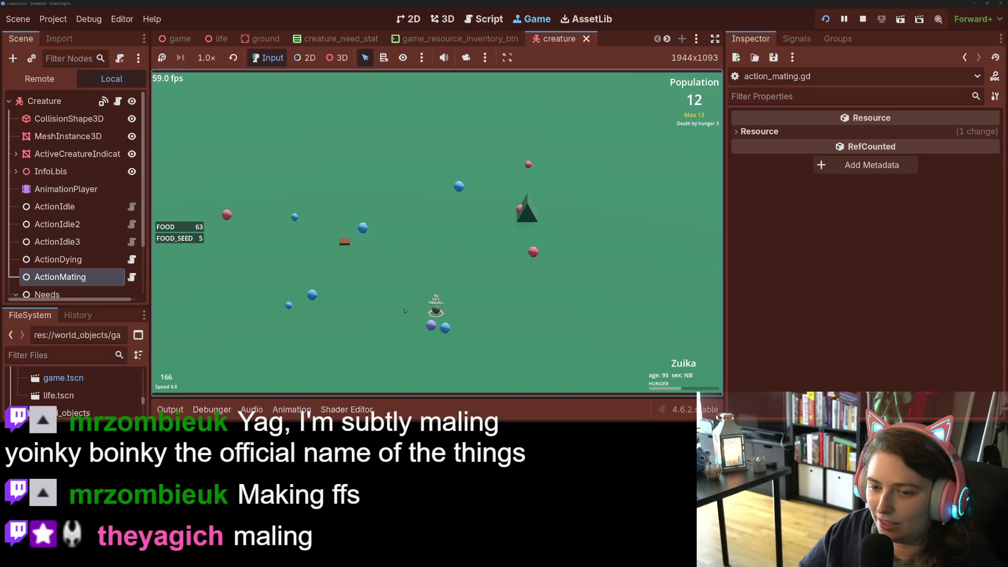
key("2")
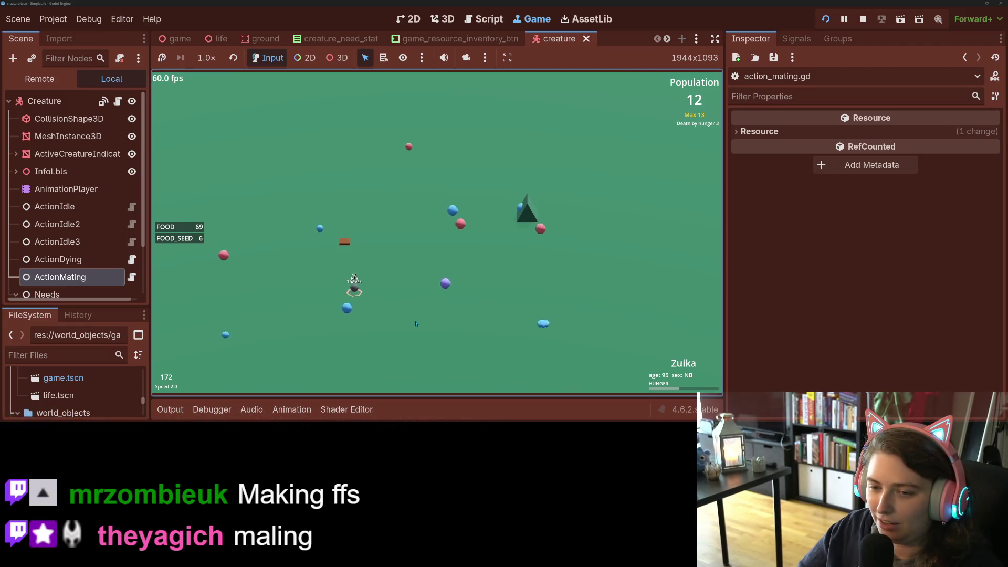
key("1")
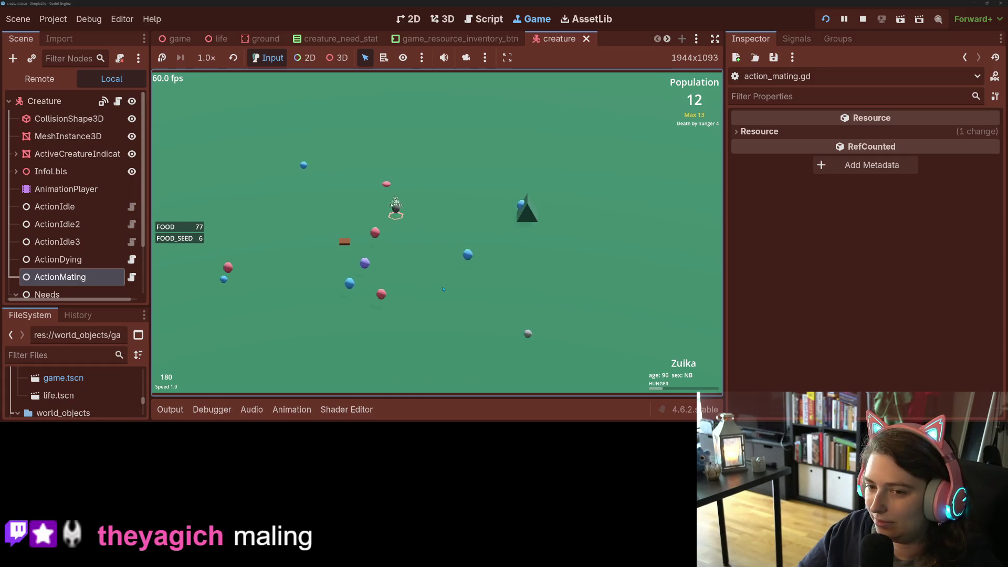
key("minus")
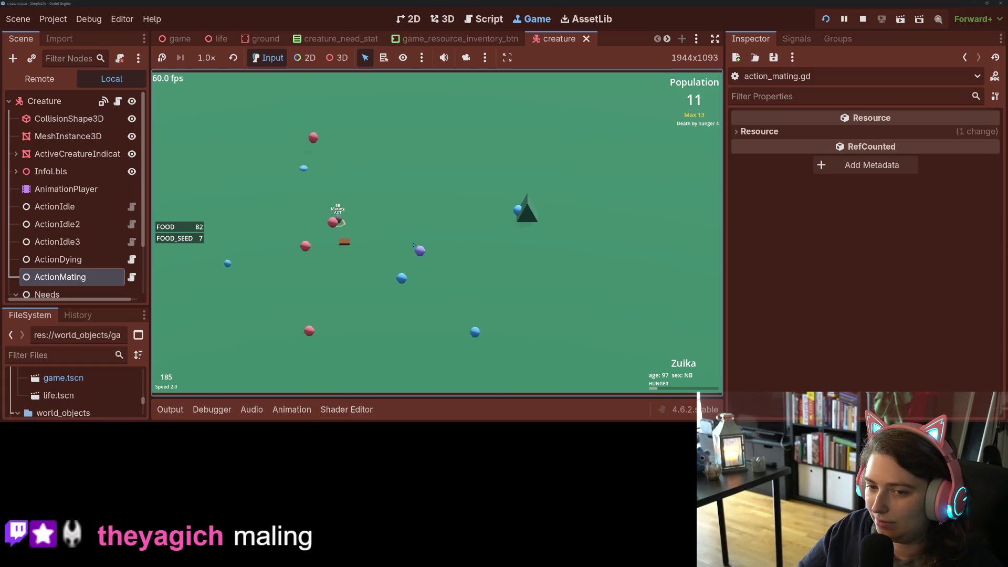
left_click(477, 206)
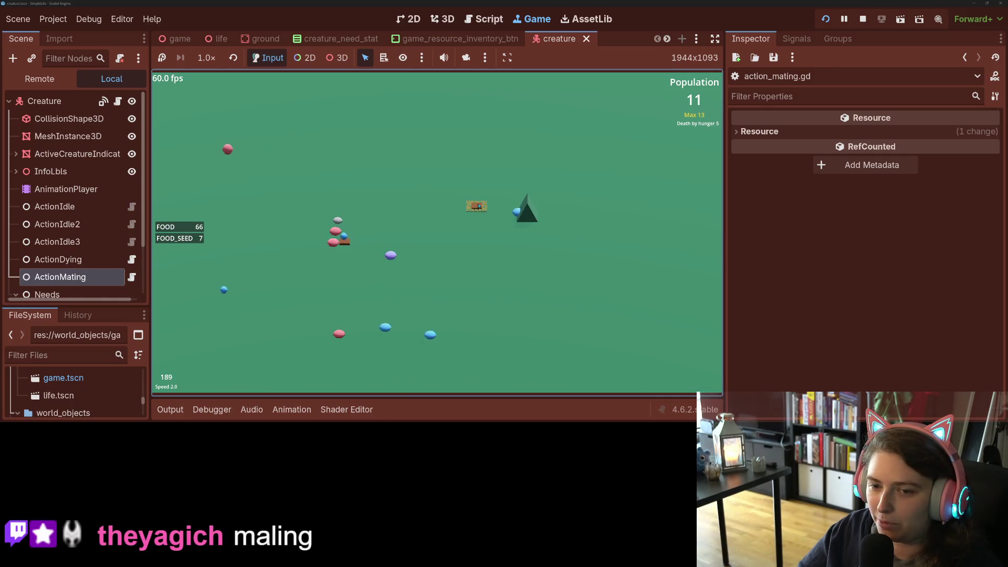
Place three more food crates and plant a tree using a food seed
left_click(464, 271)
left_click(396, 191)
left_click(439, 273)
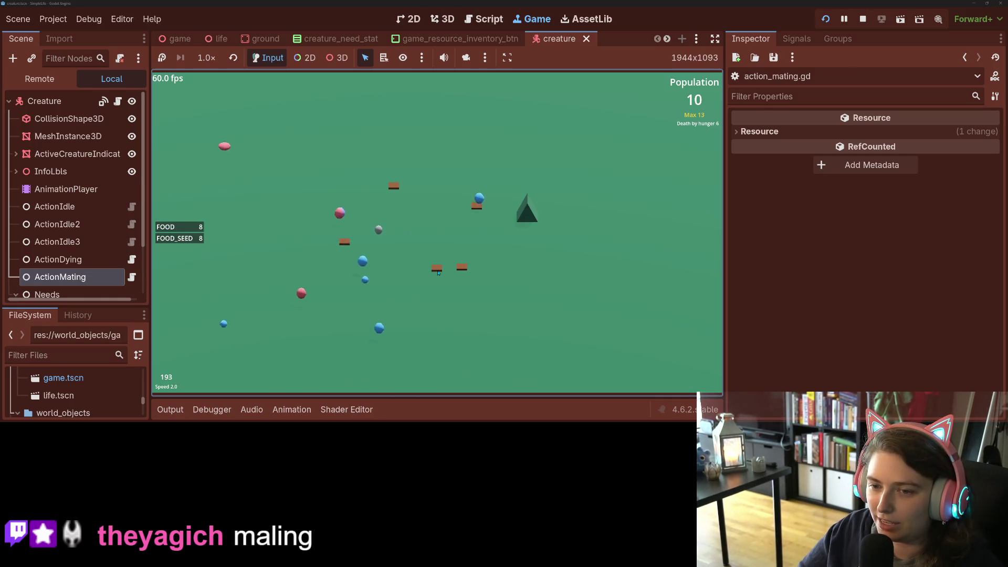
left_click(334, 197)
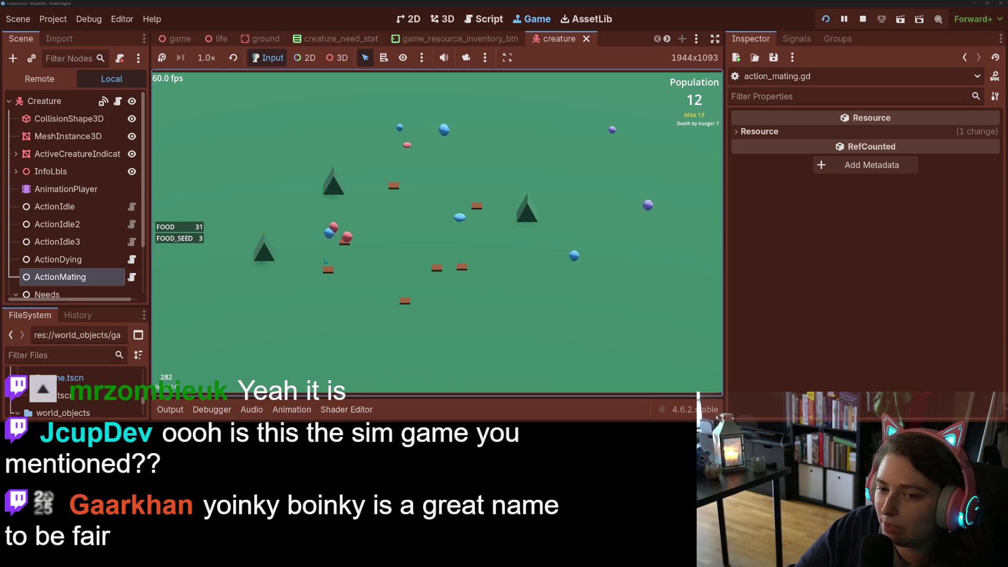
Inspect Butters while toggling the simulation between 2x and 4x speed
left_click(330, 234)
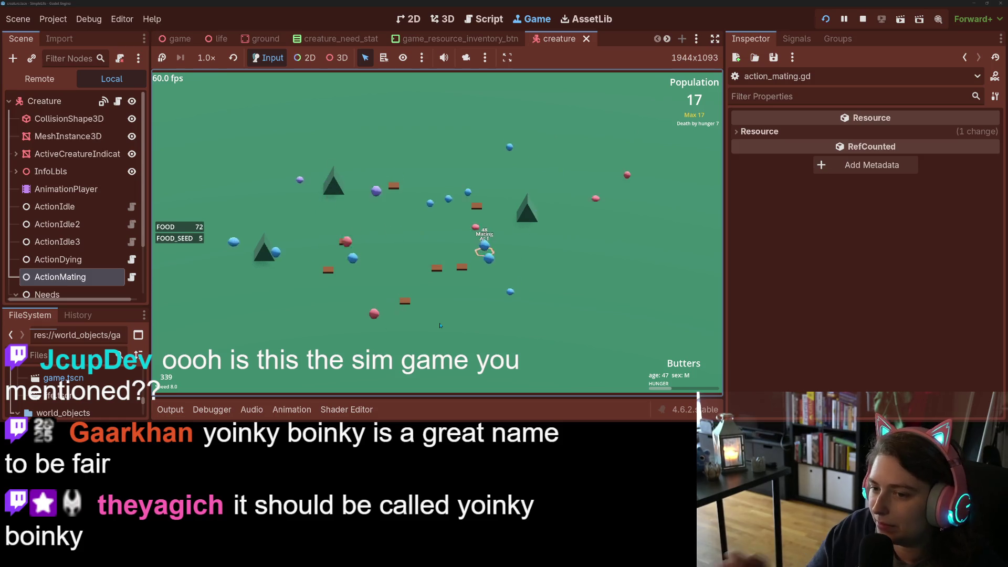
key("2")
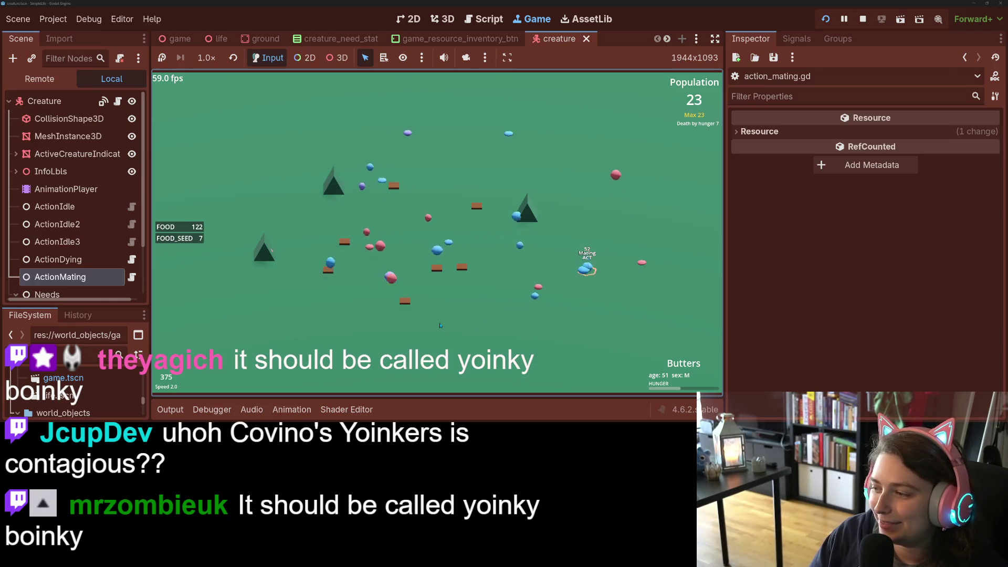
key("Up")
key("Down")
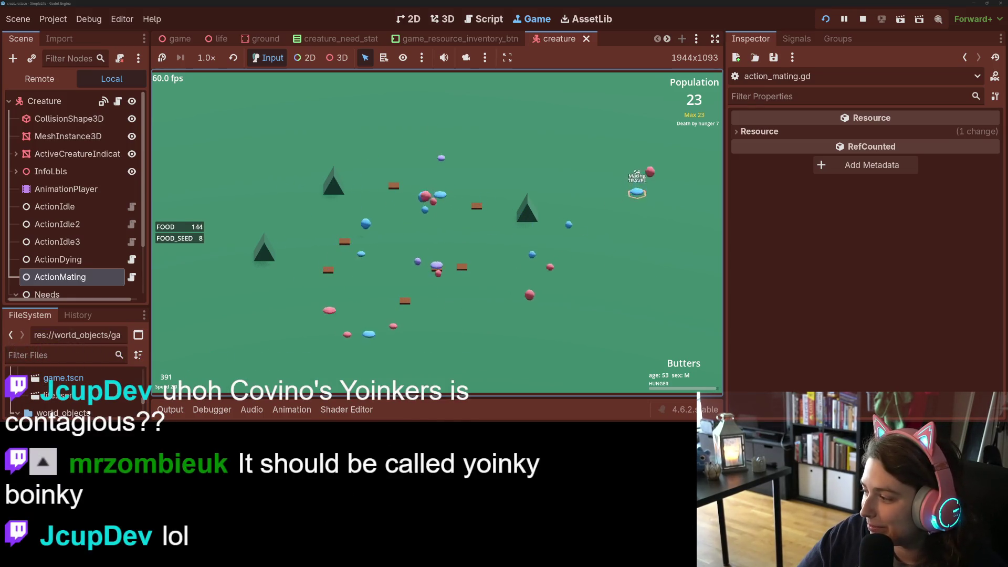
key("alt+Tab")
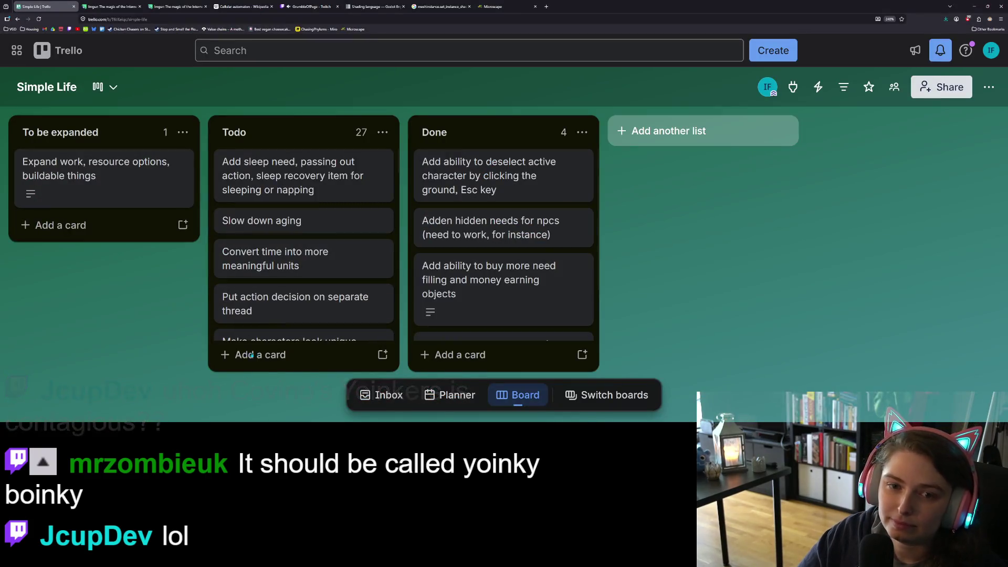
Retitle the Trello board 'Simple Life (Yoinky Boinky)' and go back to the Godot game
left_click(46, 86)
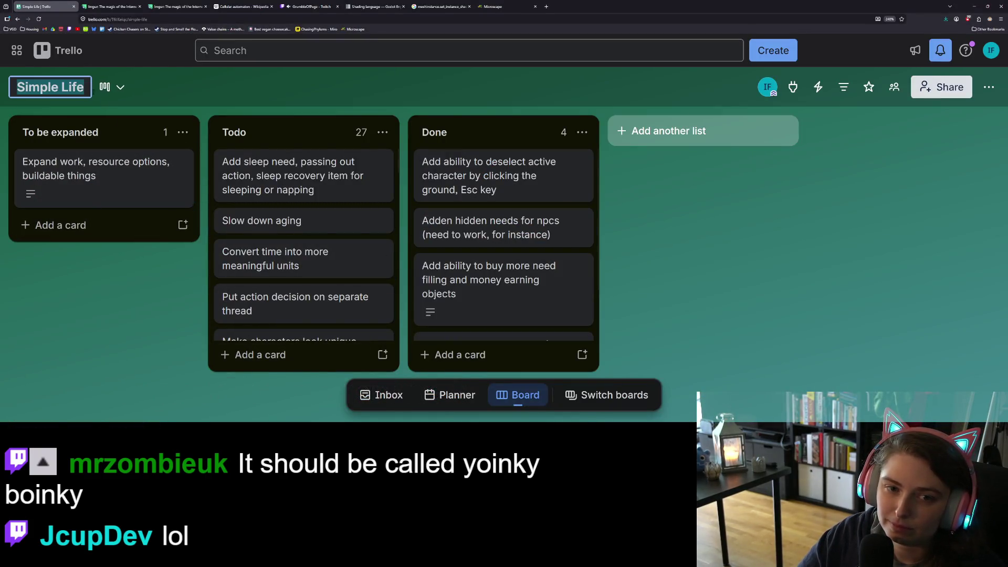
type("(Yoinky")
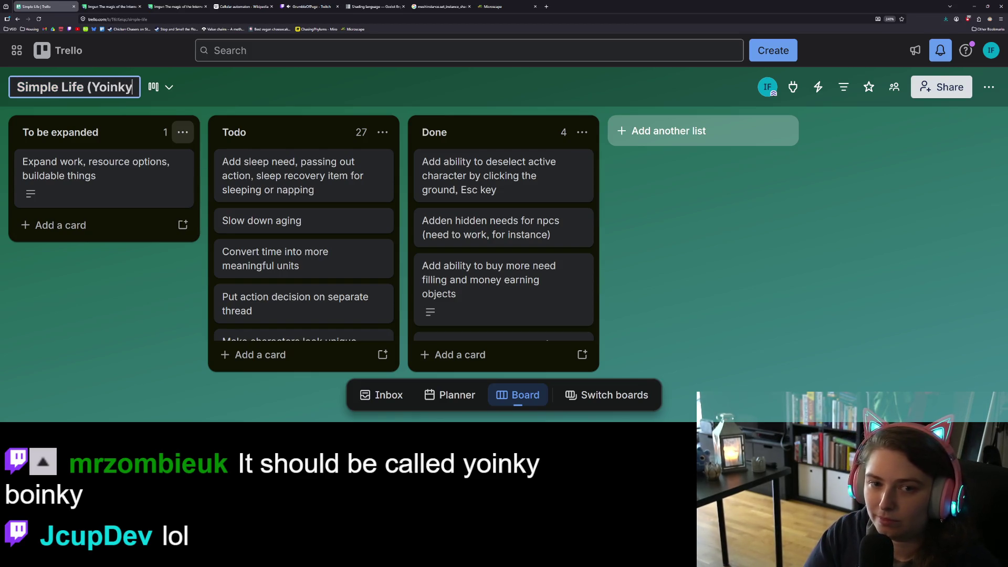
type(")")
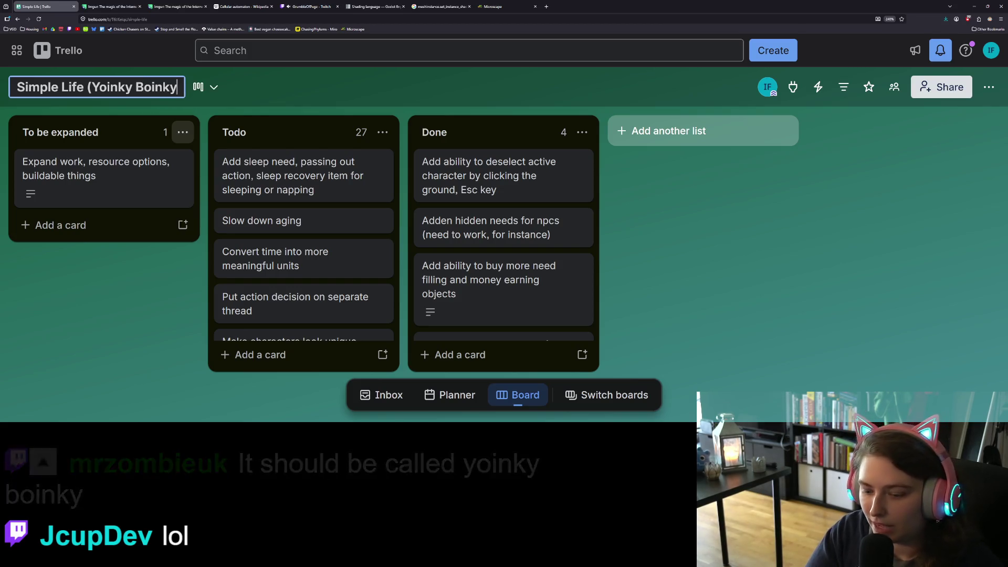
key("Return")
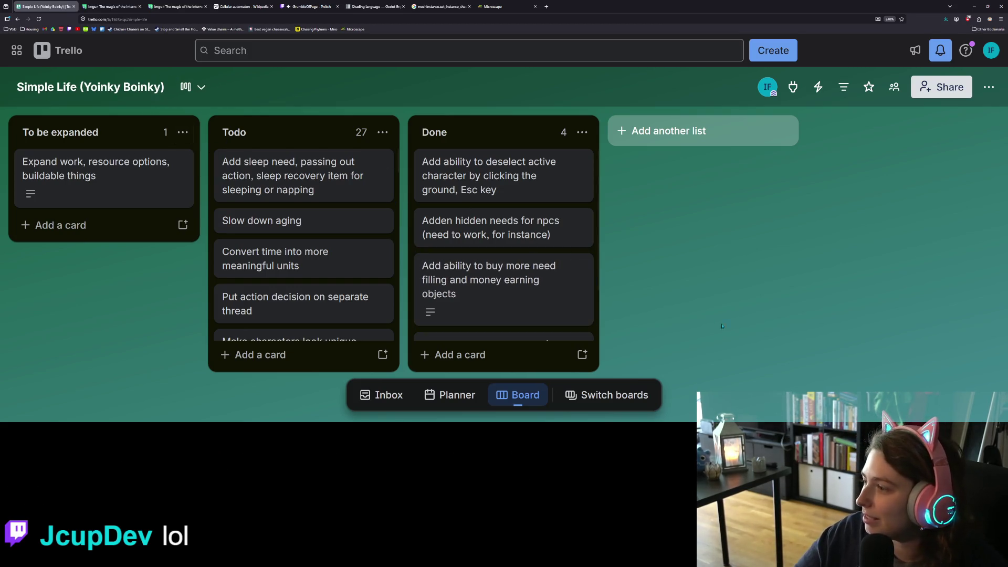
left_click(974, 5)
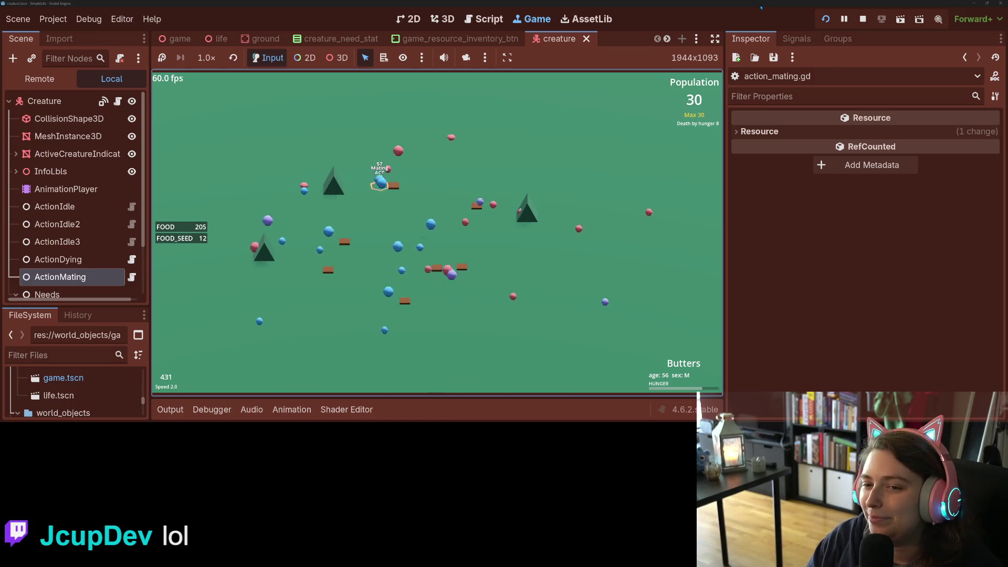
Deselect Butters and return the simulation to normal 1x speed
key("Up")
left_click(639, 227)
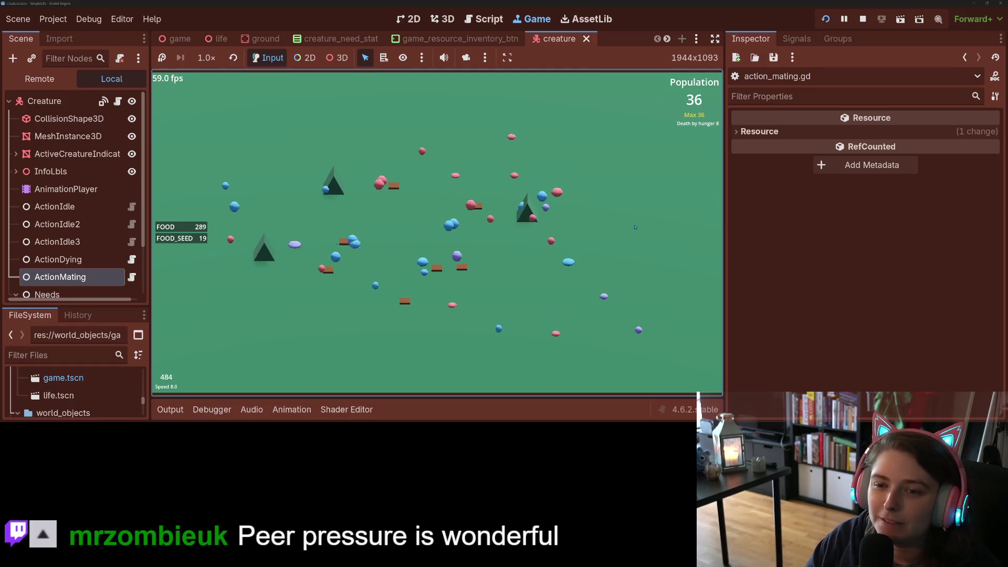
key("1")
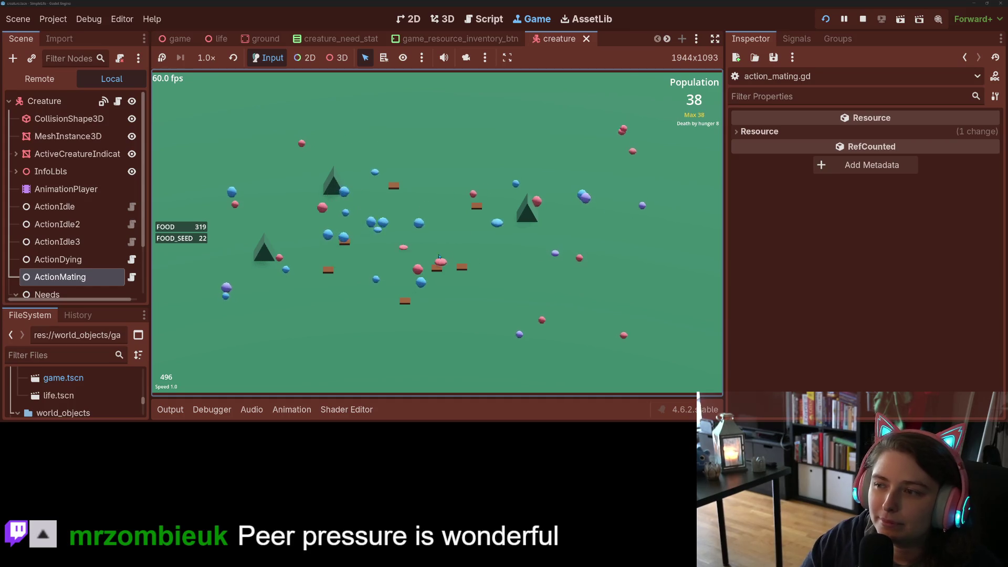
Scatter eight food crates across the field, several toward the right side
left_click(588, 282)
left_click(524, 324)
left_click(394, 226)
left_click(266, 239)
left_click(317, 340)
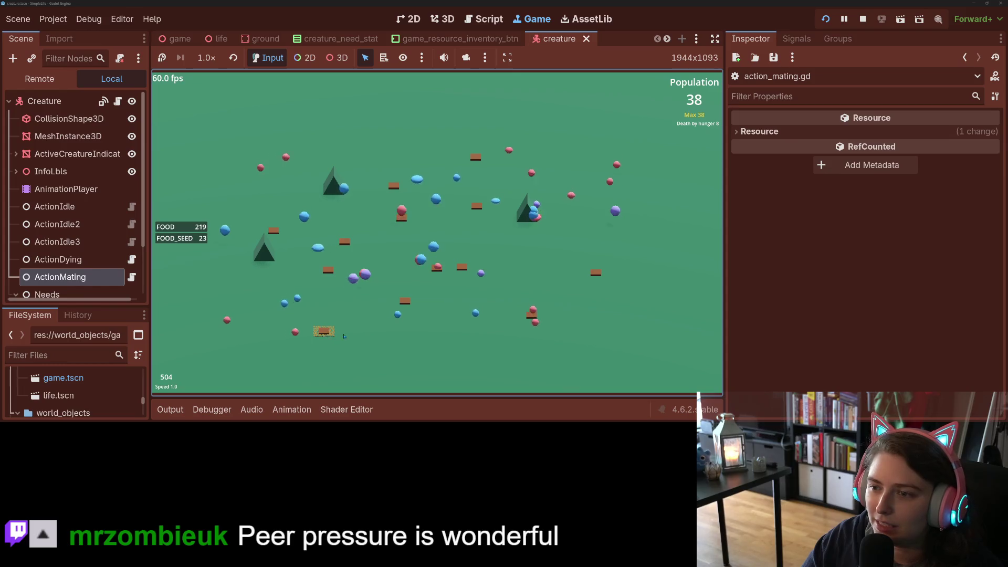
left_click(533, 262)
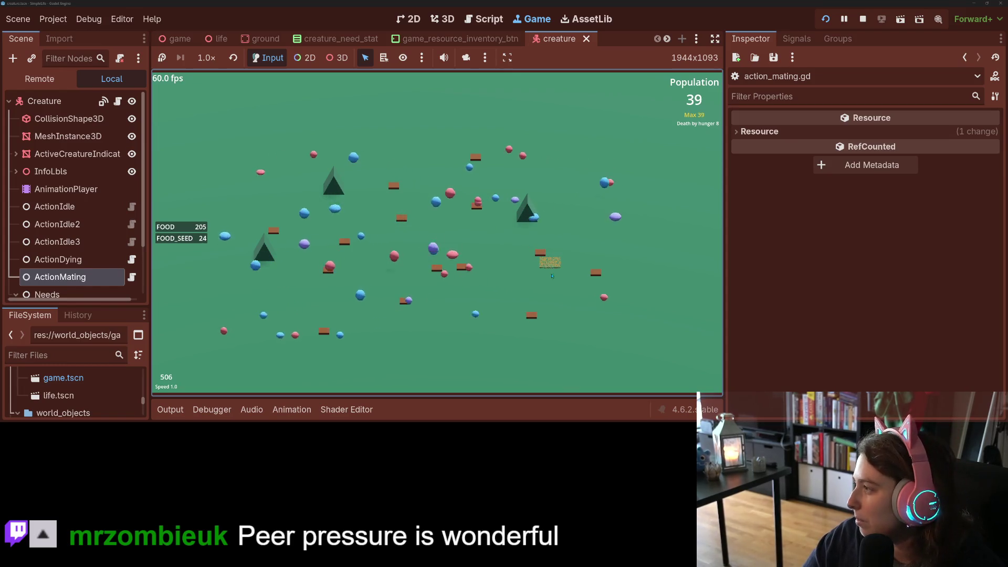
left_click(573, 199)
left_click(553, 239)
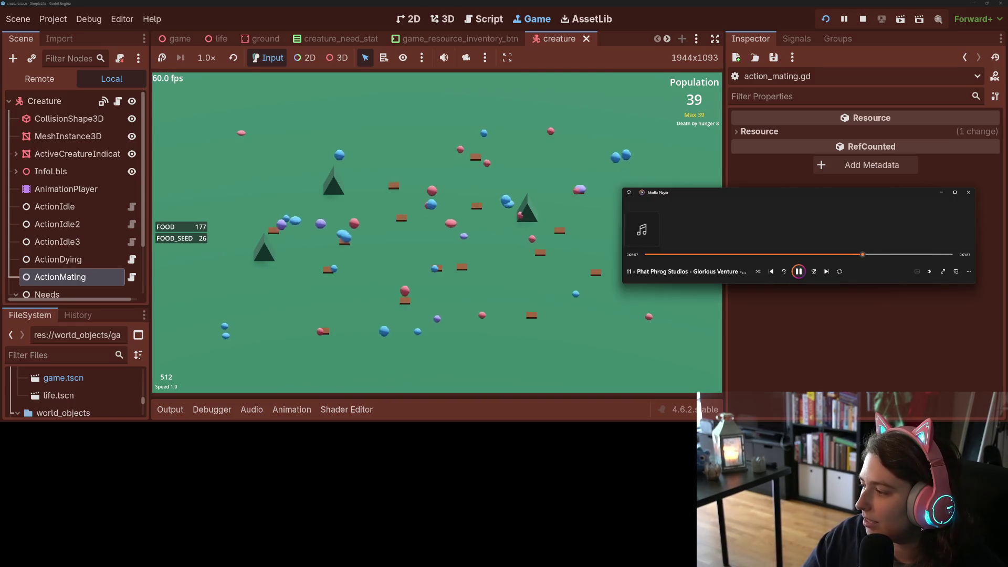
Play all Voxel Voyage tracks, then tuck the file browser and Media Player behind Godot
key("alt+Tab")
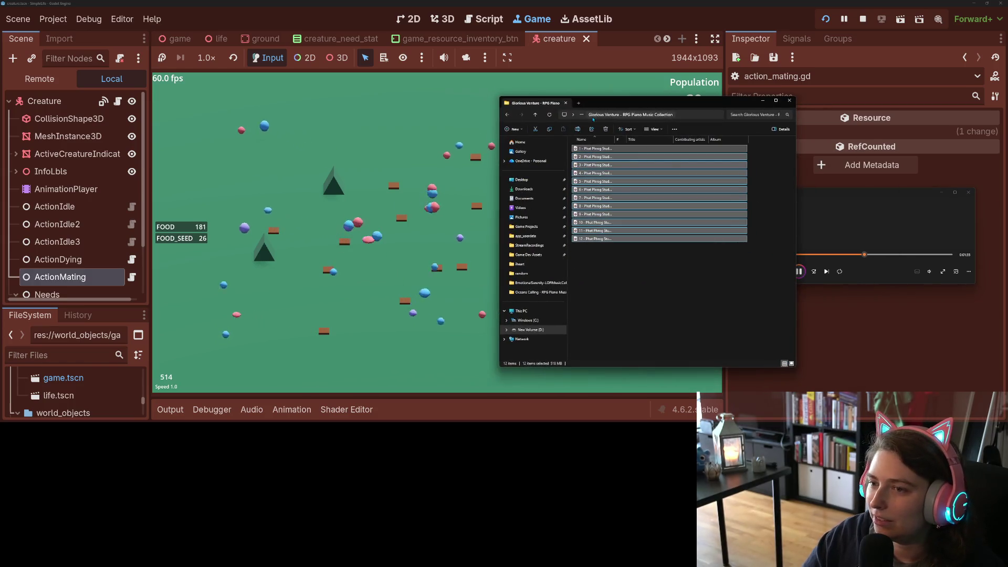
left_click(538, 292)
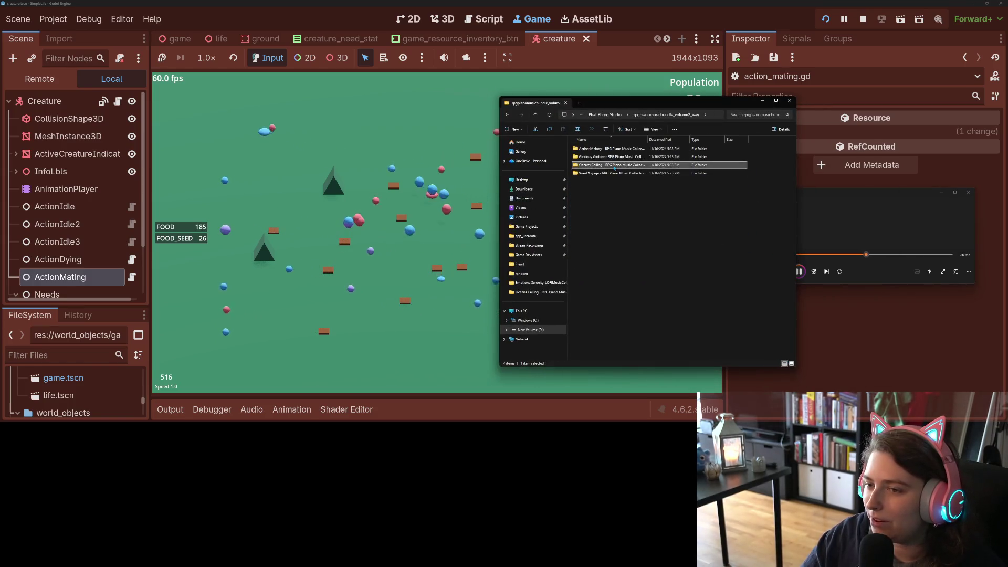
double_click(608, 165)
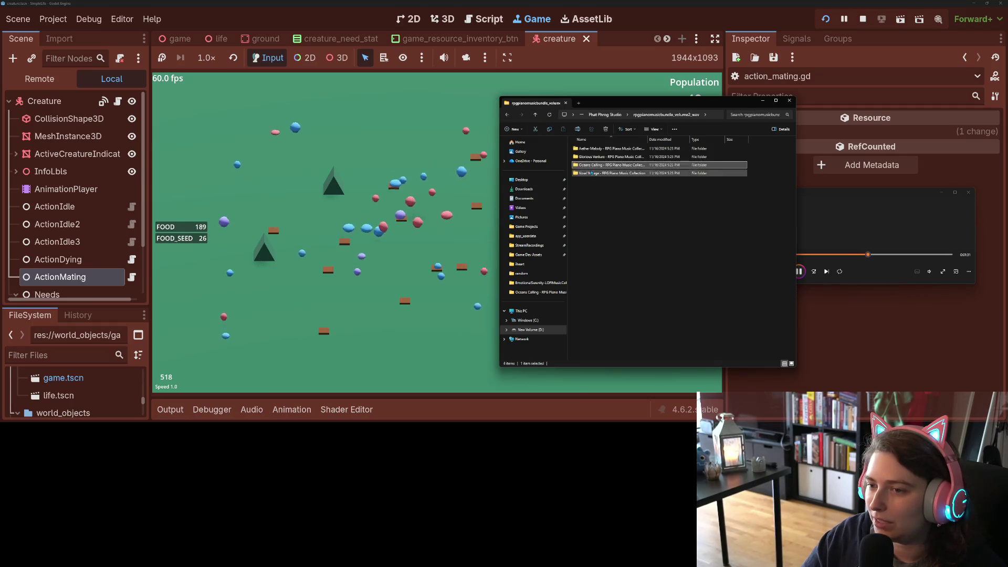
key("ctrl+a")
key("Return")
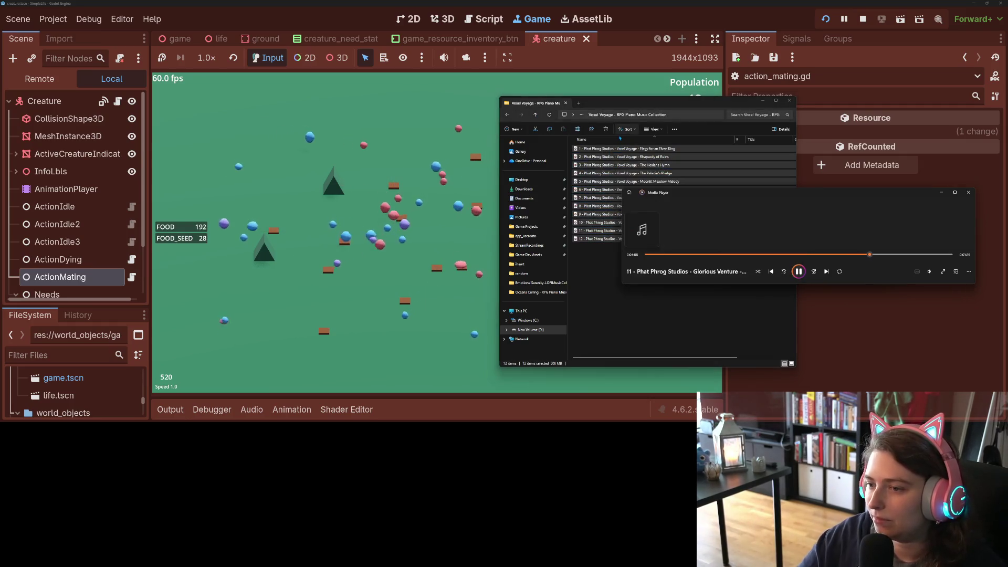
left_click(838, 369)
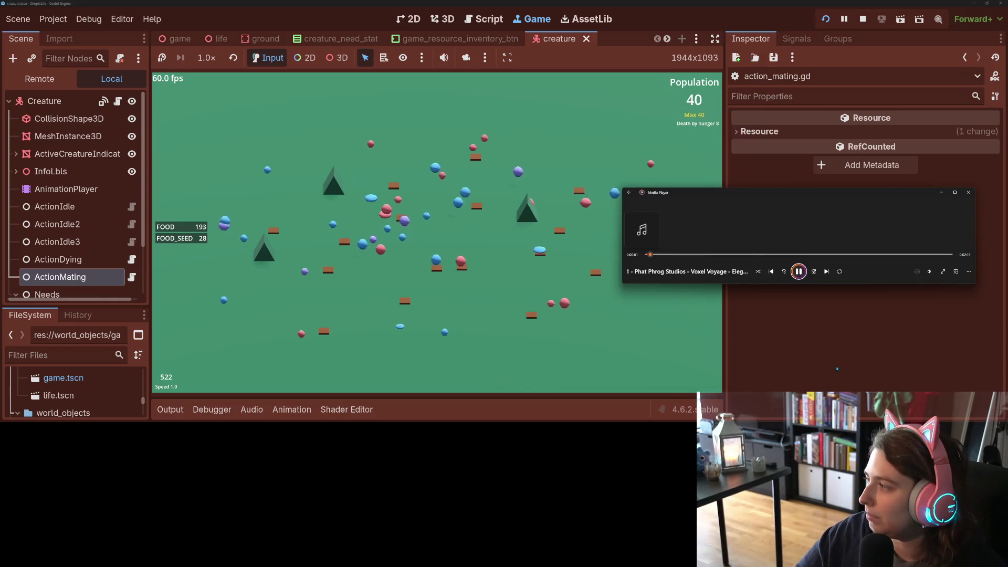
left_click(576, 330)
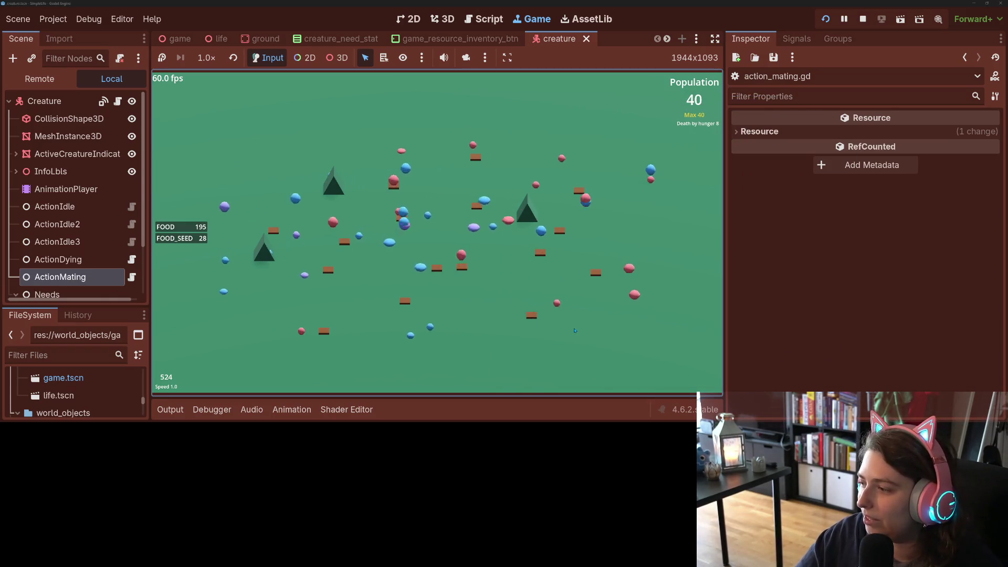
Run the simulation at 4x, 2x and 8x speeds while the population grows
key("4")
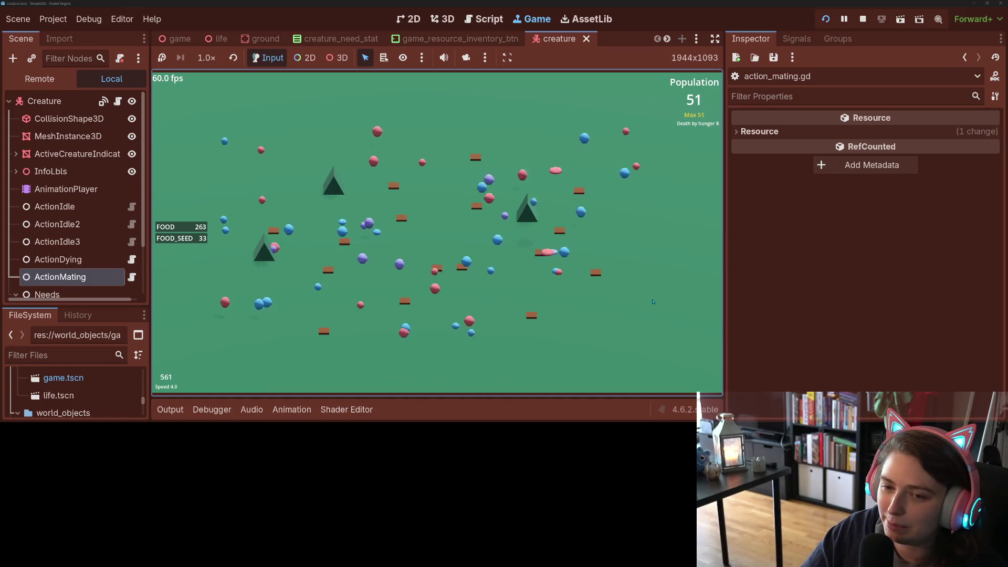
key("minus")
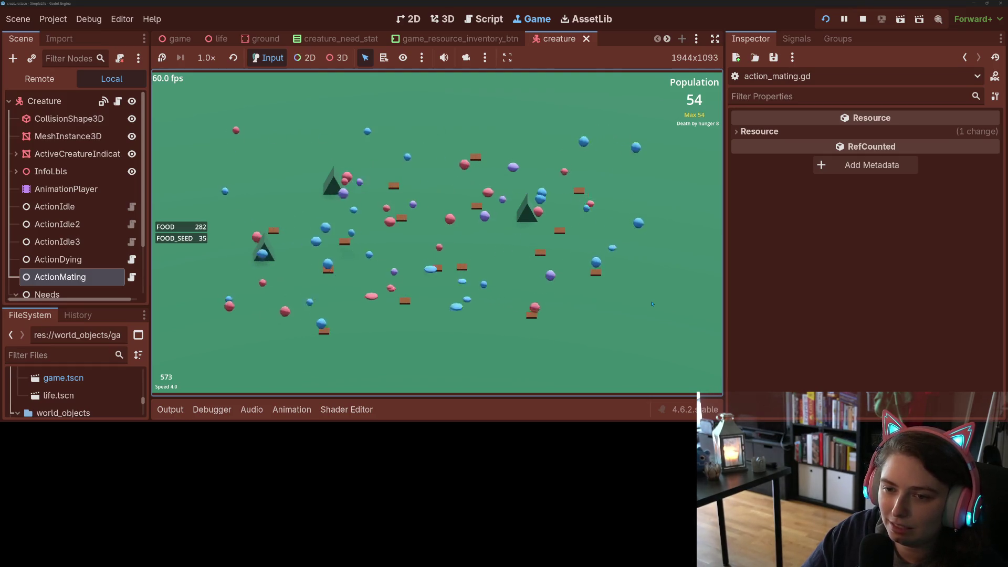
key("plus")
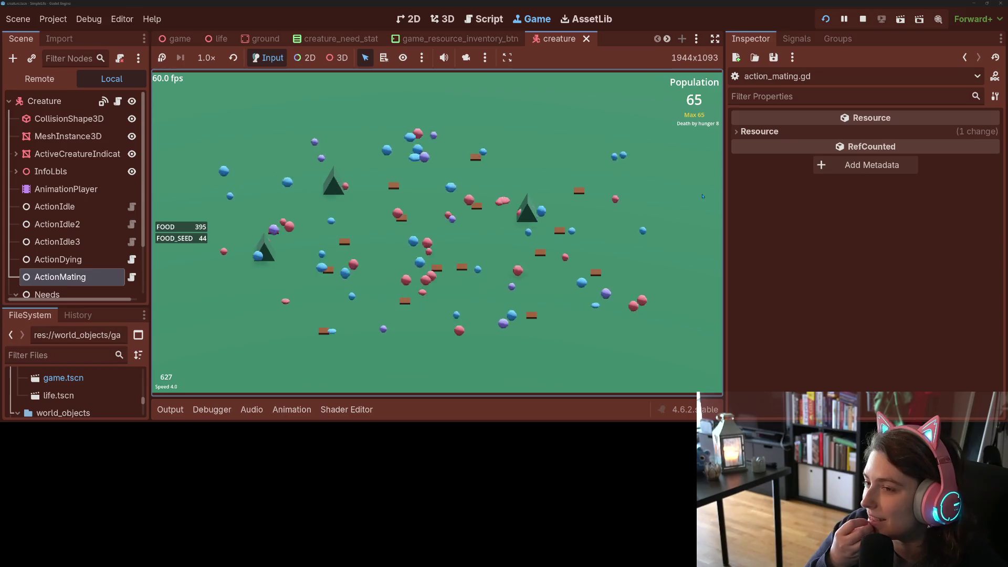
key("1")
key("8")
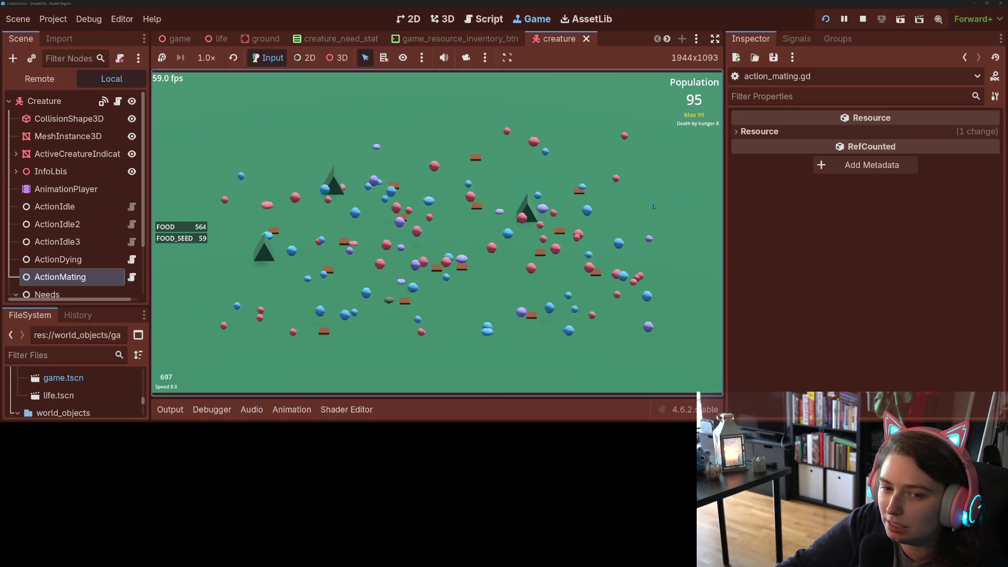
key("1")
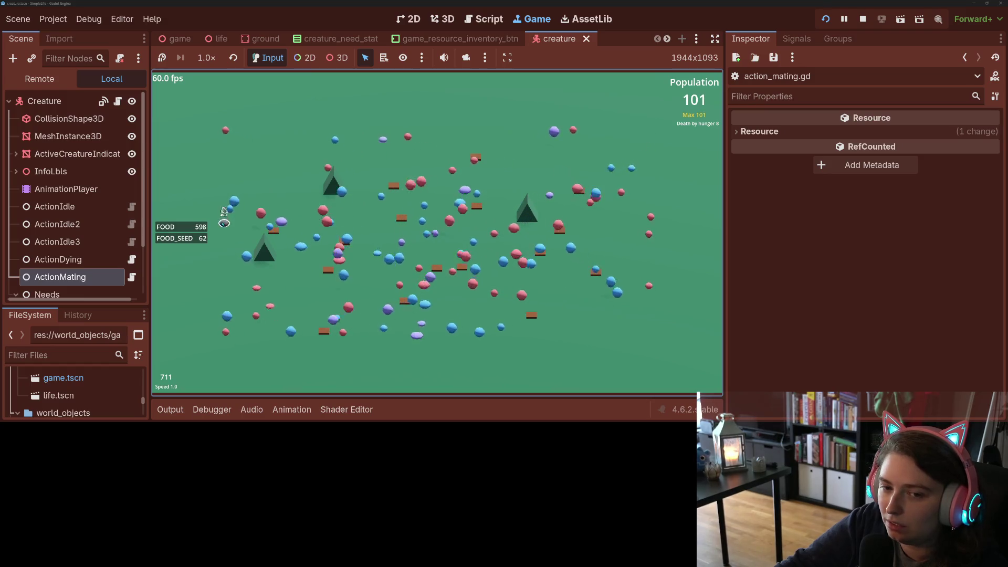
Inspect the creature Butters at normal speed, run at 8x until past 200, then stop
left_click(224, 222)
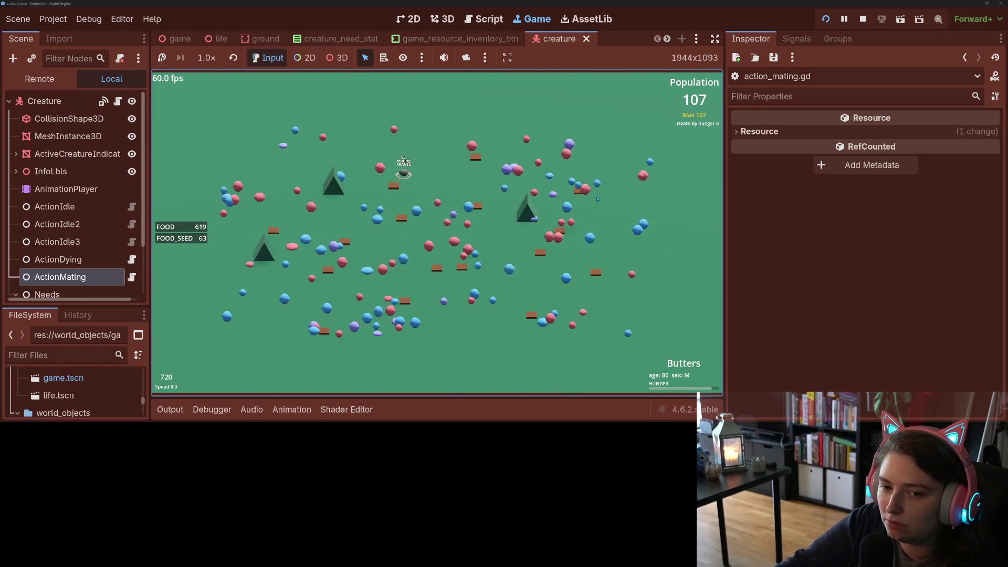
key("1")
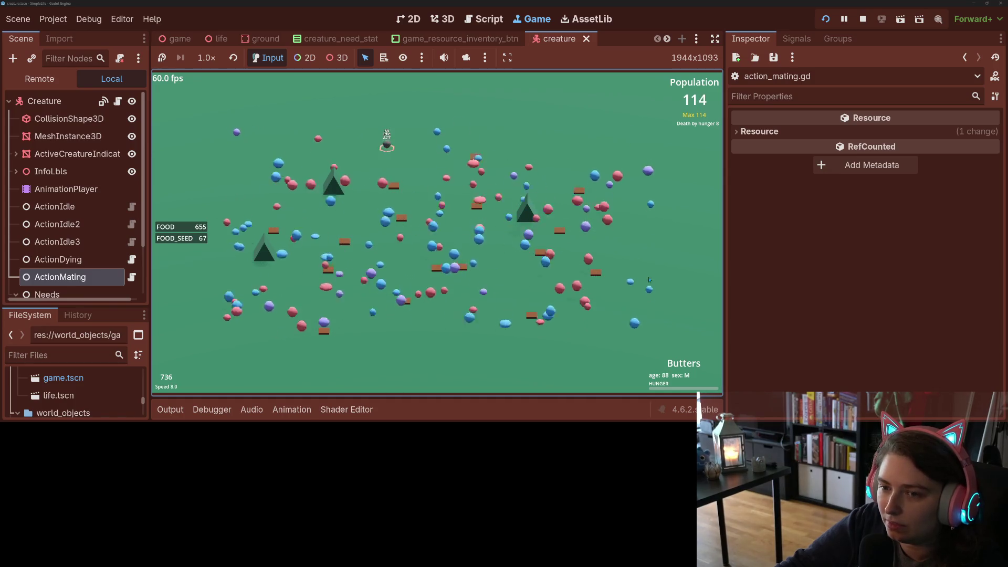
key("1")
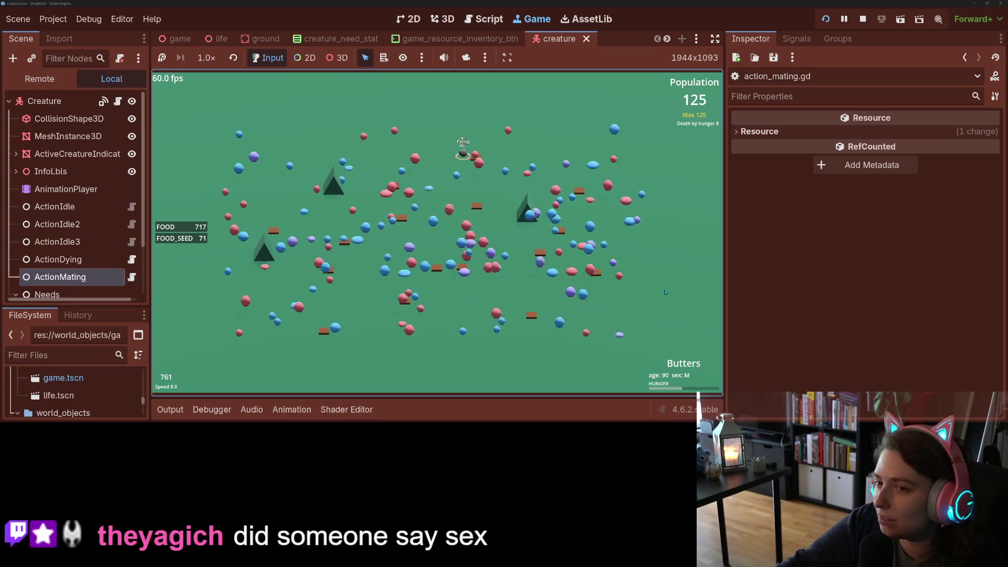
key("2")
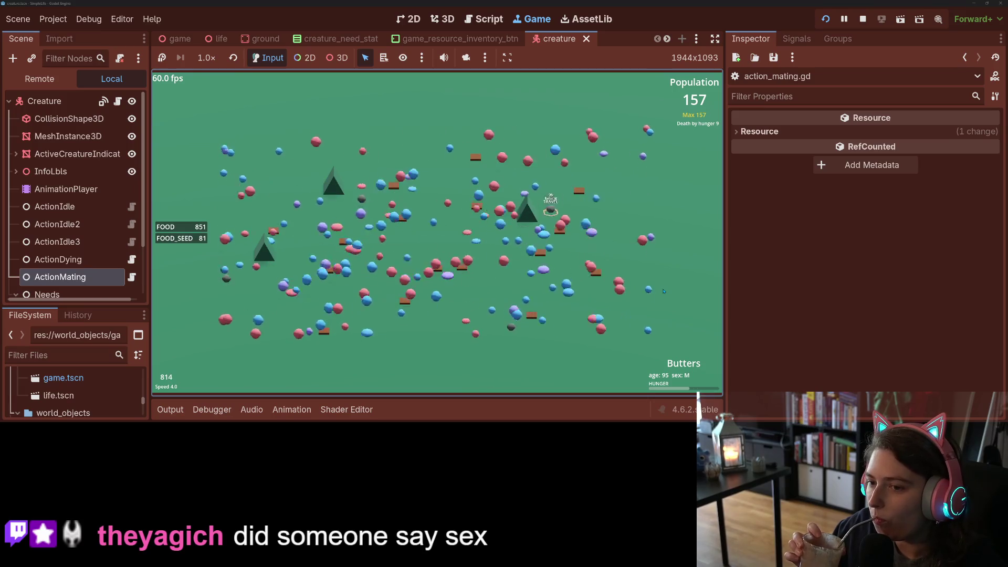
key("1")
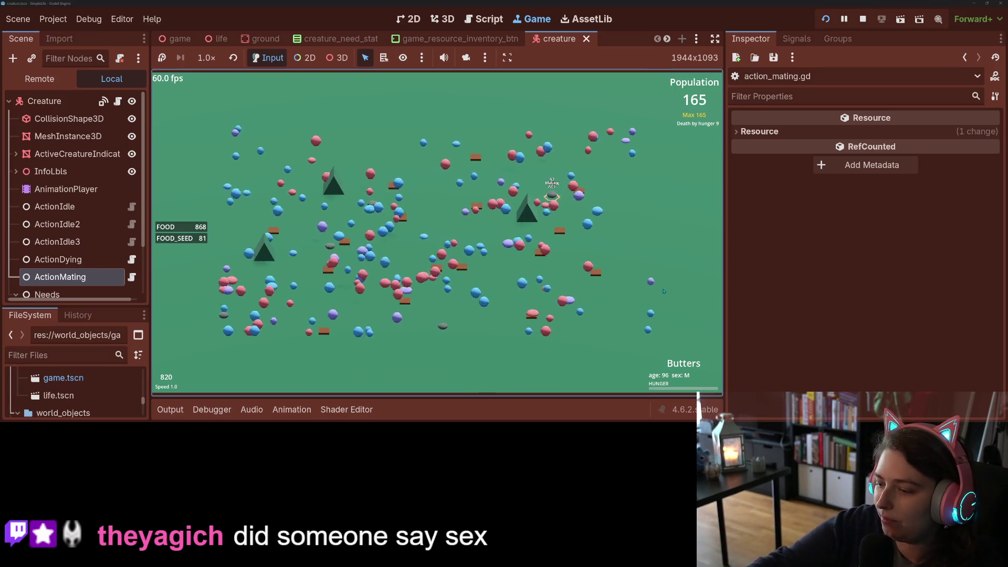
key("8")
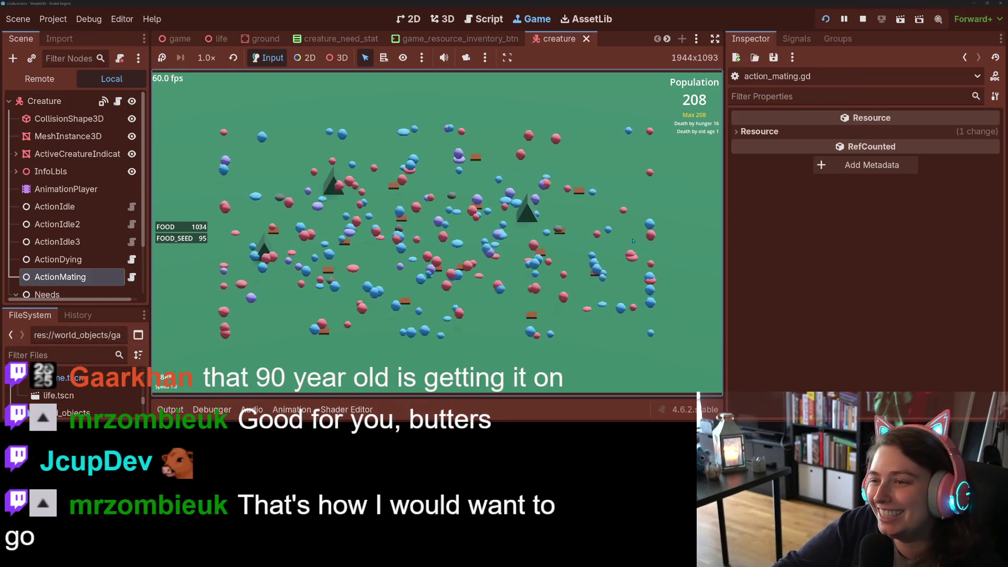
left_click(863, 19)
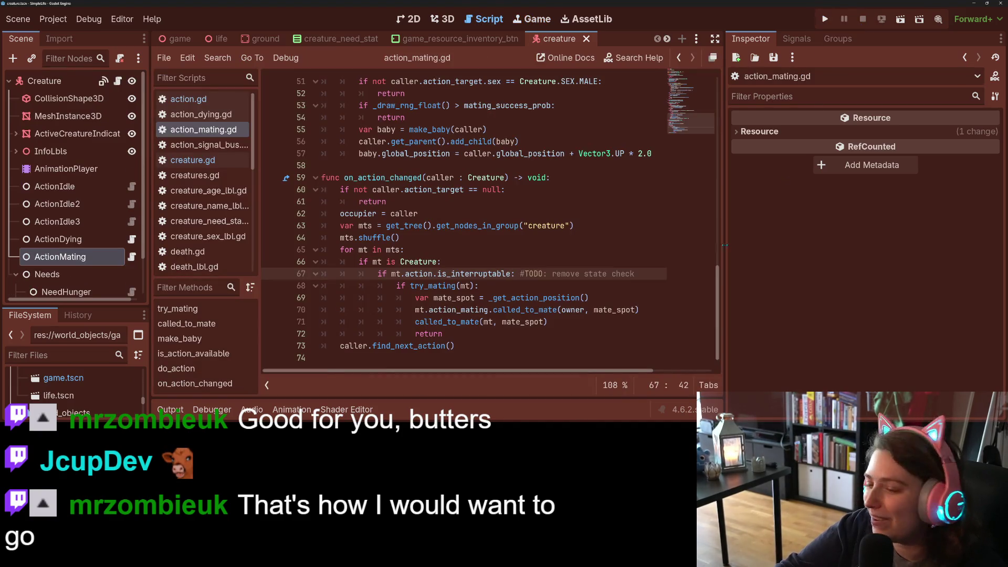
Delete the '#TODO: remove state check' comment on line 67 of action_mating.gd, then go to GitHub Desktop
left_click_drag(634, 274, 514, 274)
key("BackSpace")
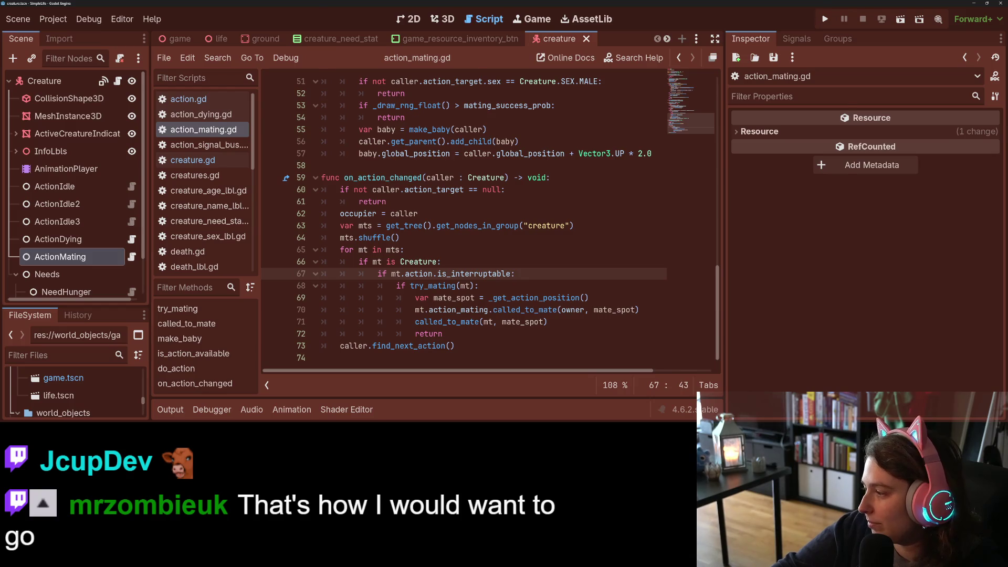
key("alt+Tab")
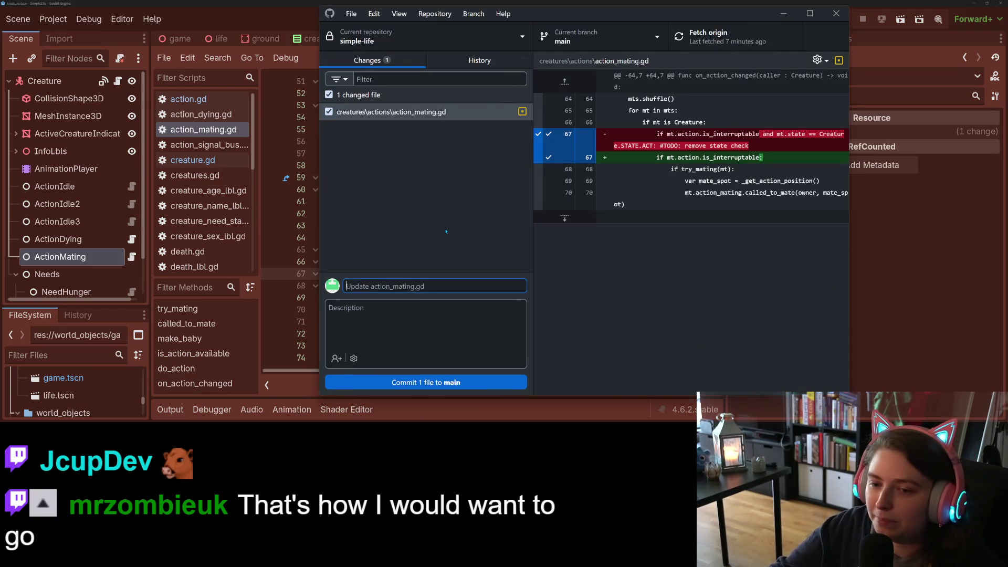
Commit the change to main with the summary 'removes unnecessary check'
type("removes")
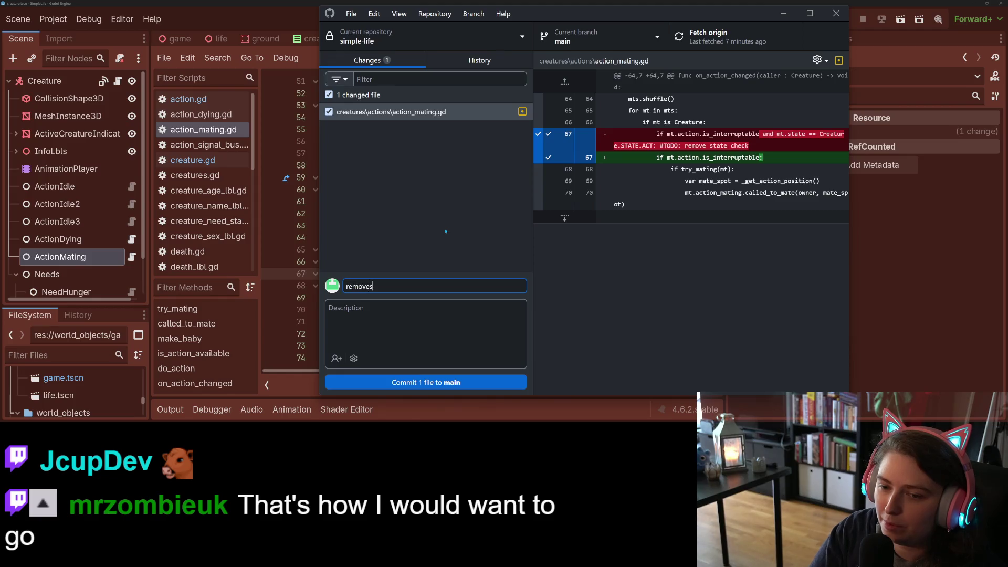
type(" unnecessary")
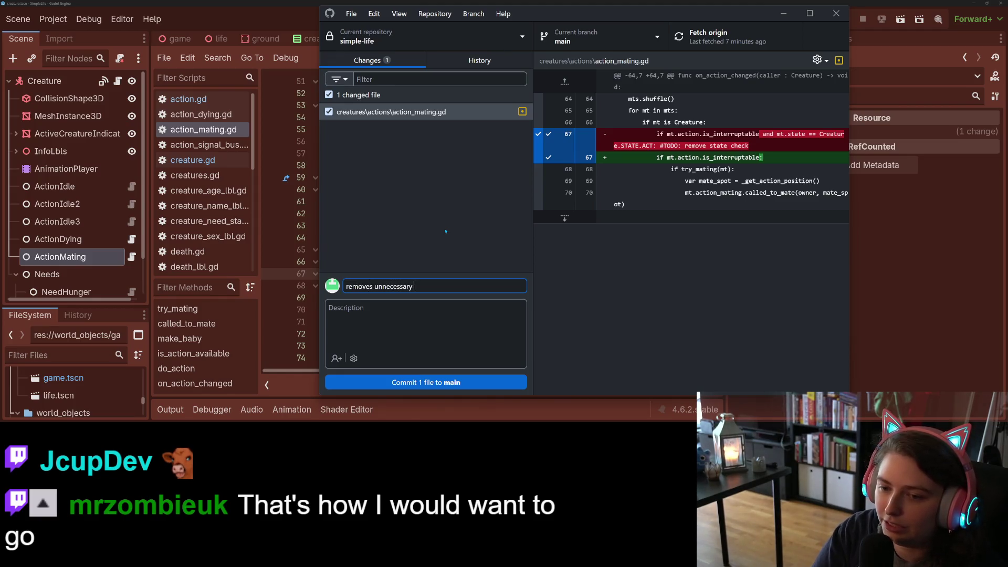
key("BackSpace")
key("BackSpace")
type("eck")
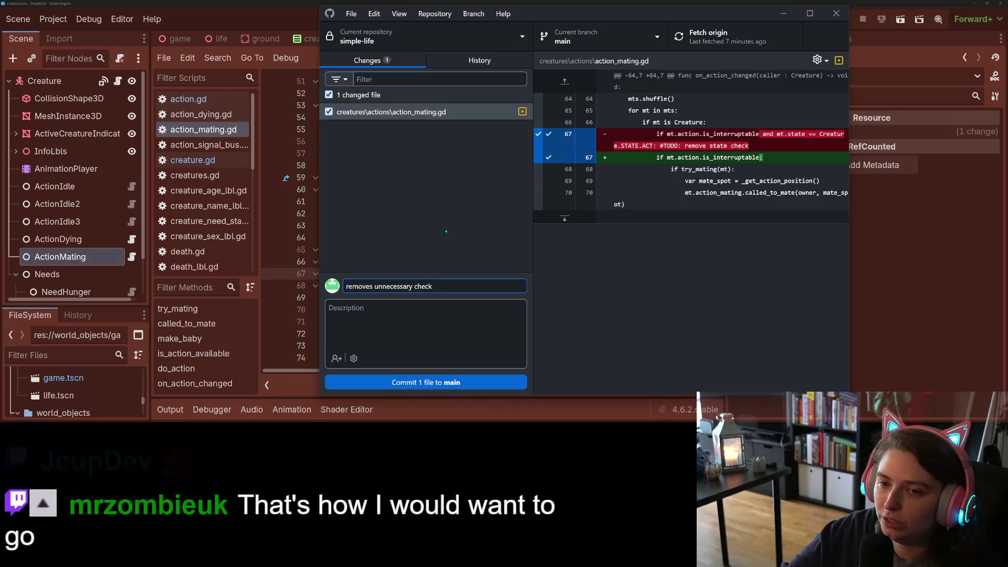
key("ctrl+Return")
Push the commit to origin and return to the Godot script editor
key("ctrl+p")
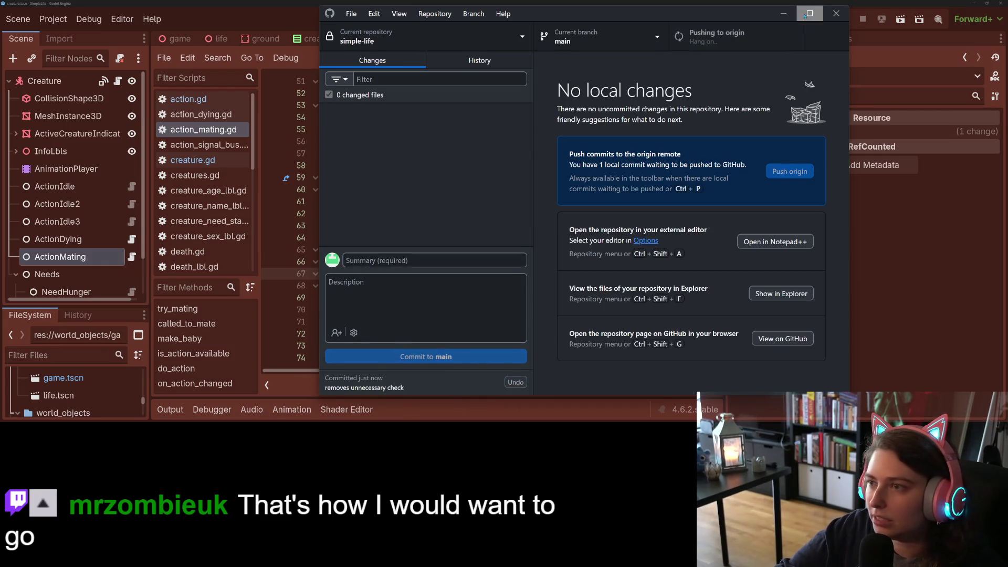
left_click(819, 40)
left_click(547, 322)
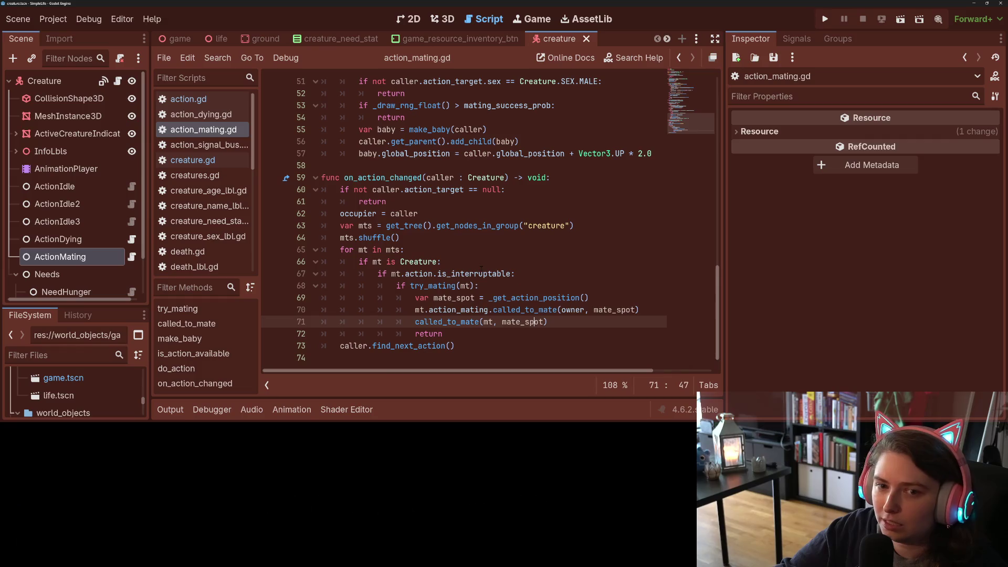
Open creature.gd and highlight the uses of find_next_action
left_click(175, 161)
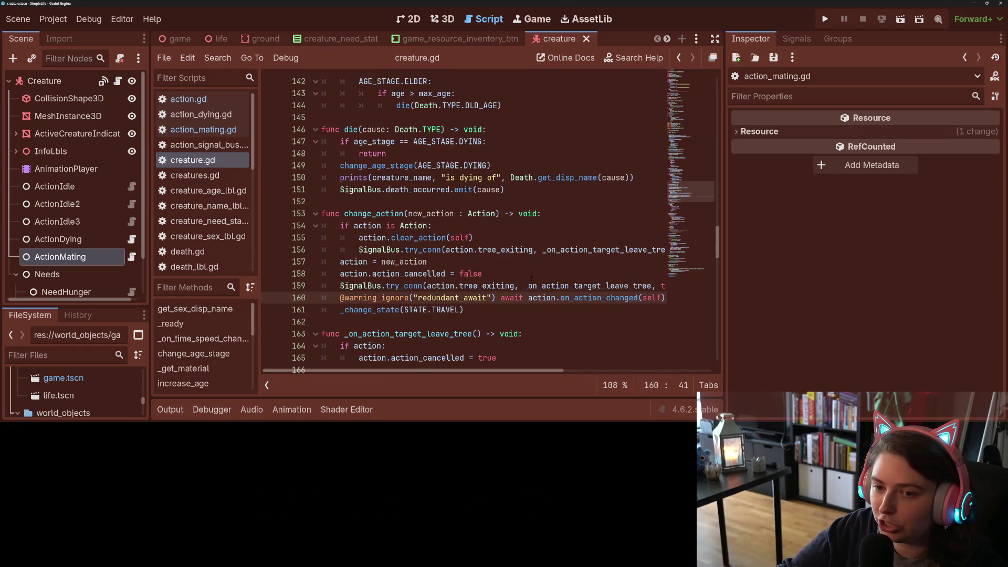
scroll(530, 279, "down", 10)
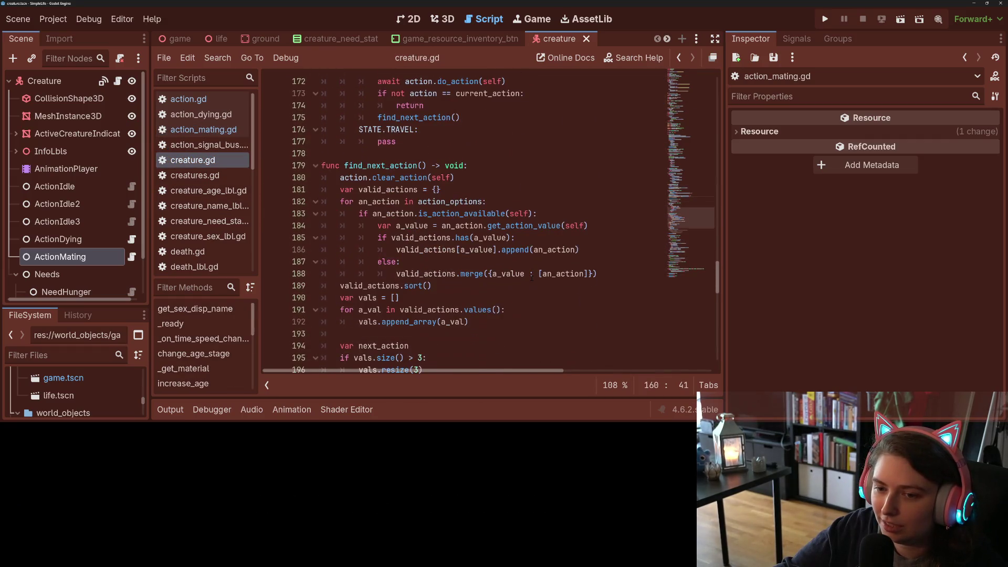
scroll(531, 278, "down", 2)
left_click(452, 250)
double_click(373, 93)
scroll(443, 258, "down", 3)
scroll(444, 258, "down", 1)
scroll(444, 259, "up", 7)
scroll(442, 252, "down", 2)
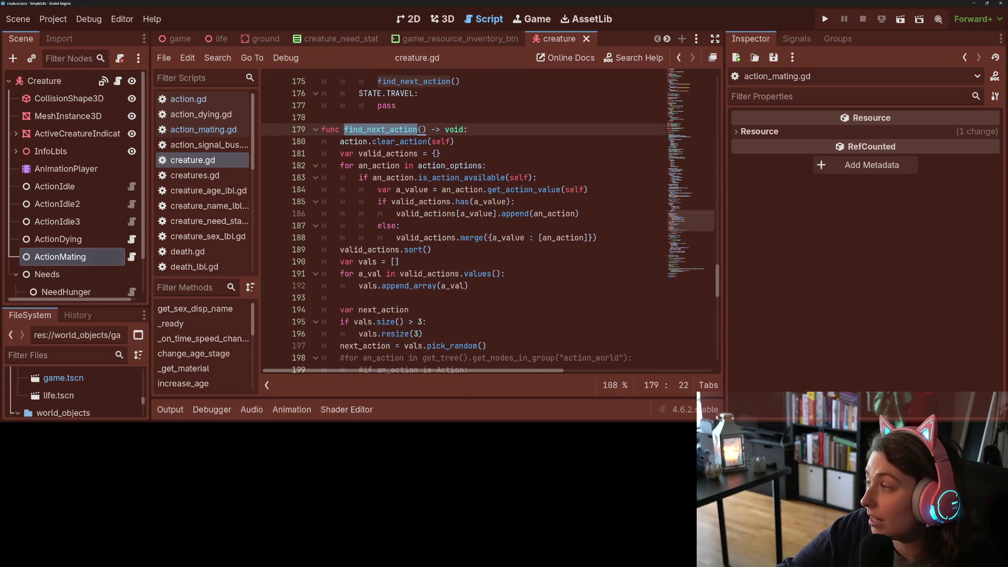
scroll(445, 247, "down", 1)
scroll(444, 252, "up", 7)
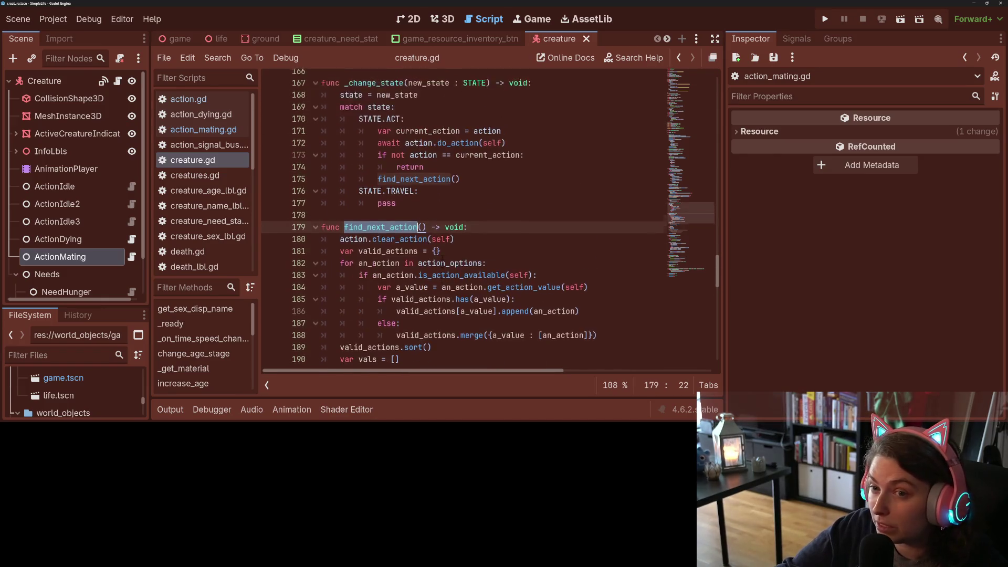
Highlight _change_state and review where it is called in creature.gd
double_click(391, 203)
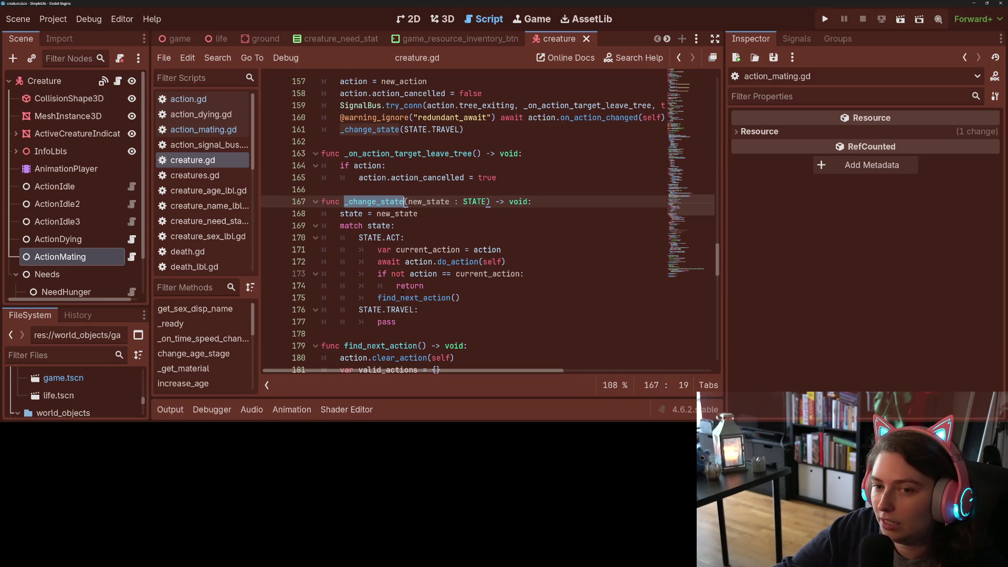
scroll(403, 203, "up", 8)
scroll(406, 297, "up", 10)
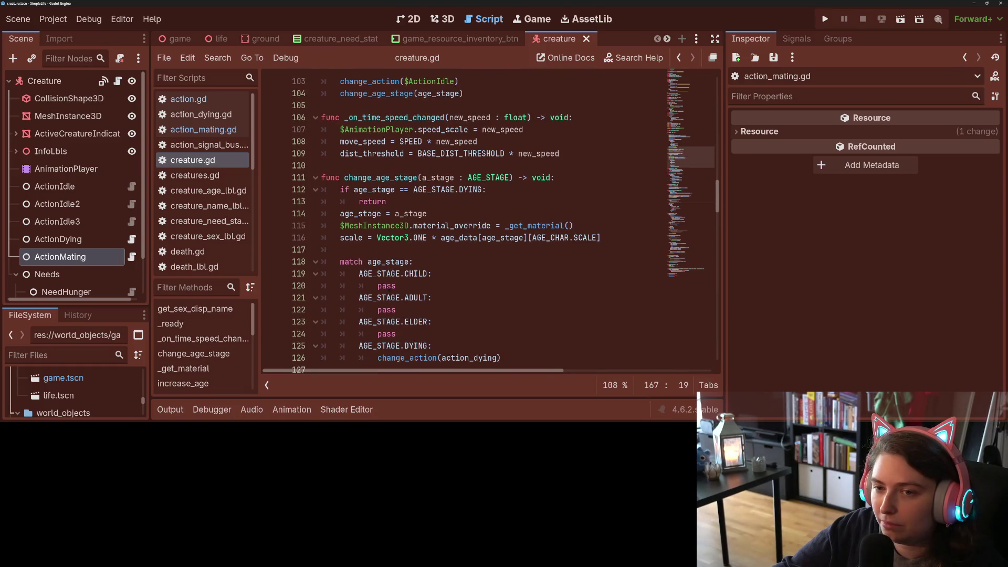
scroll(387, 288, "down", 16)
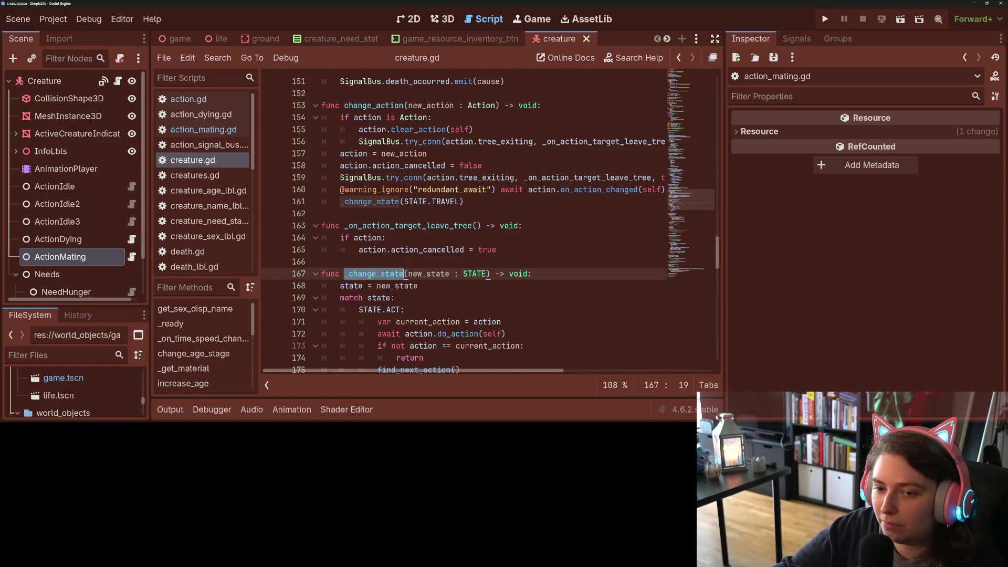
scroll(488, 277, "down", 16)
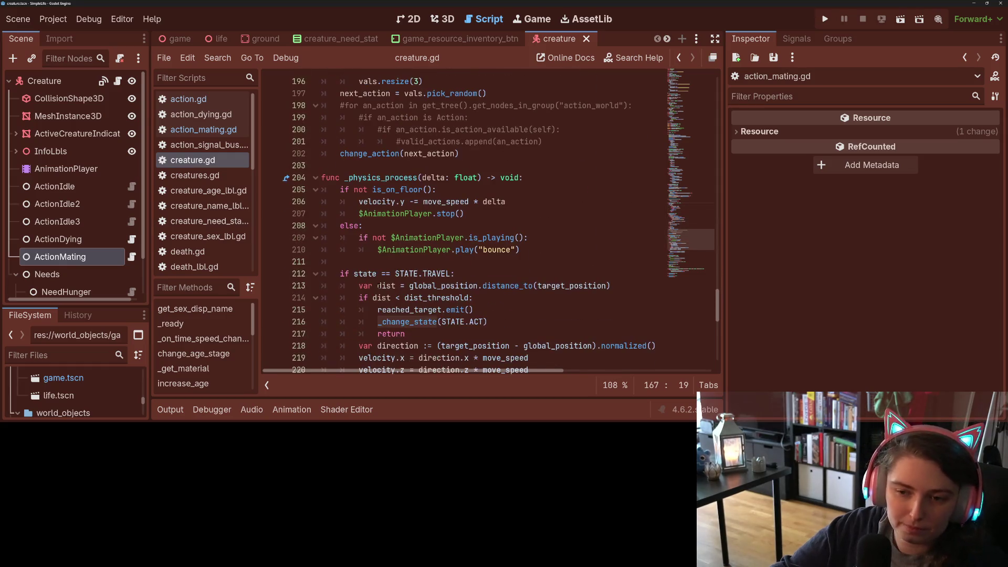
scroll(378, 284, "down", 5)
scroll(378, 286, "up", 5)
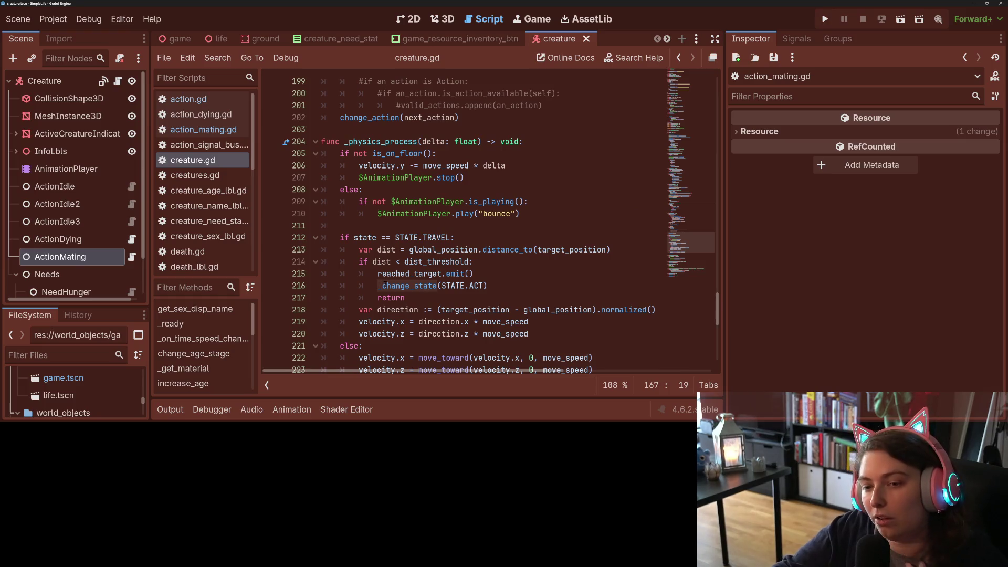
scroll(378, 286, "up", 12)
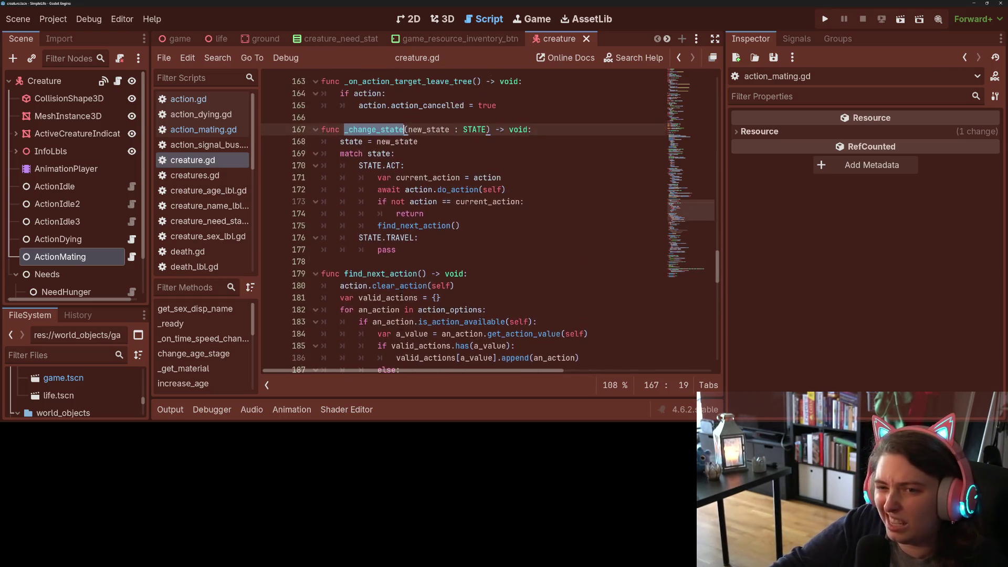
mouse_move(399, 291)
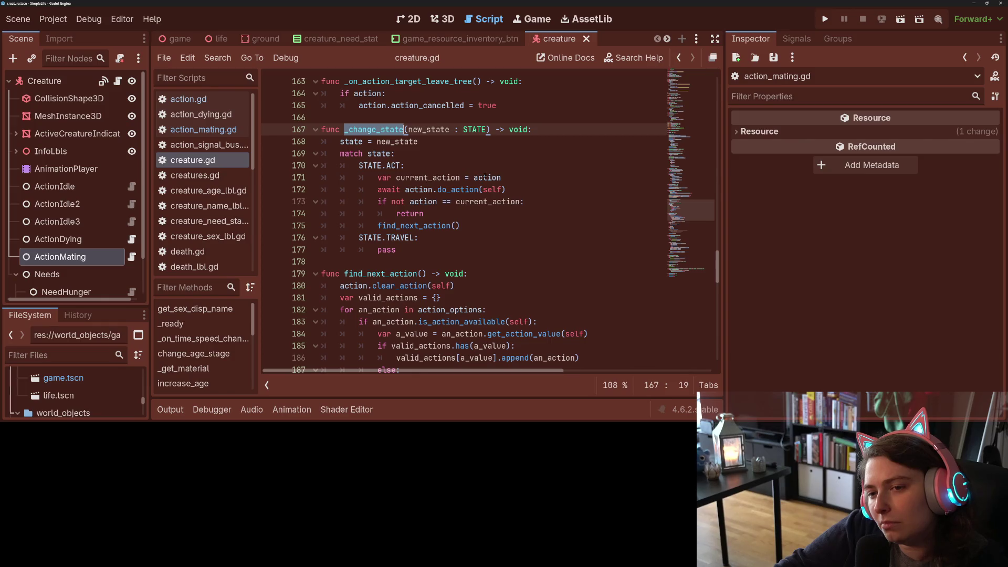
mouse_move(483, 177)
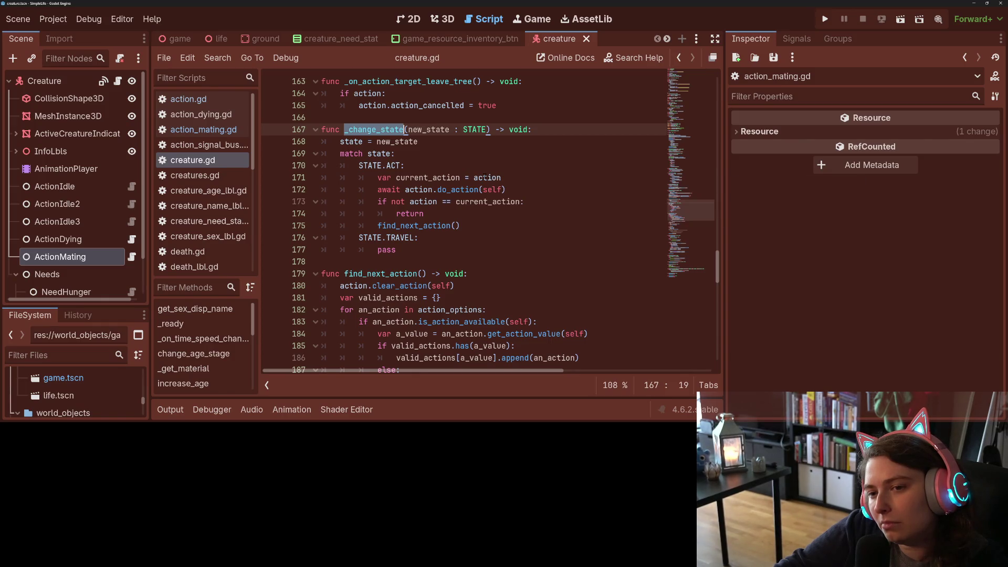
left_click(399, 213)
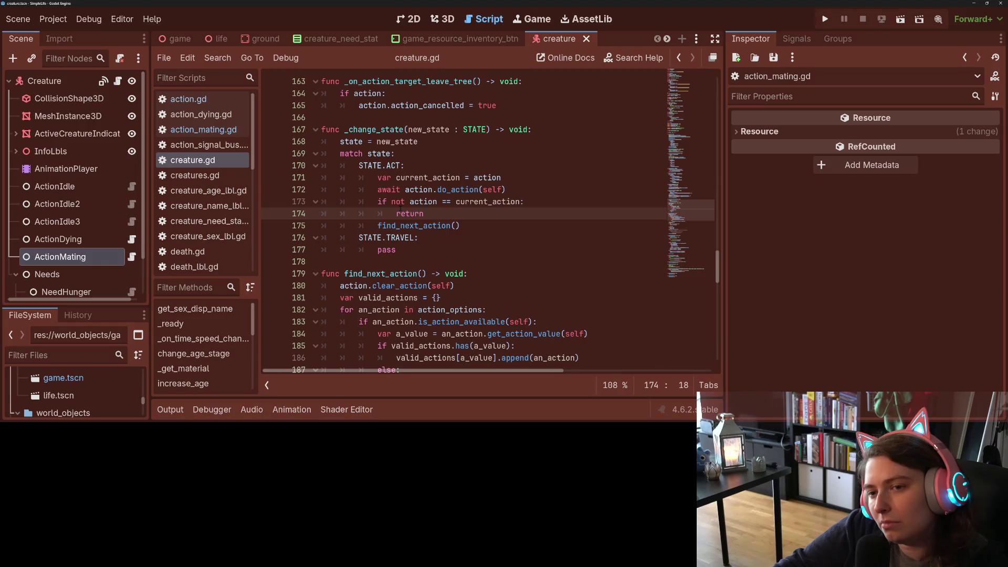
Trace the _change_state definition on line 167 and its call on line 216, ending in the STATE.ACT branch
double_click(374, 129)
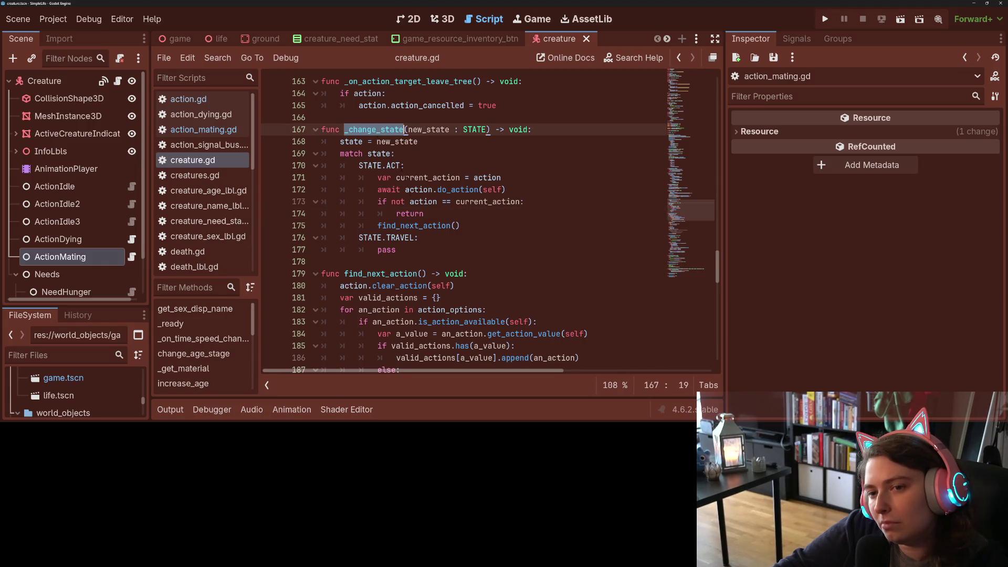
scroll(441, 300, "down", 4)
scroll(441, 300, "down", 10)
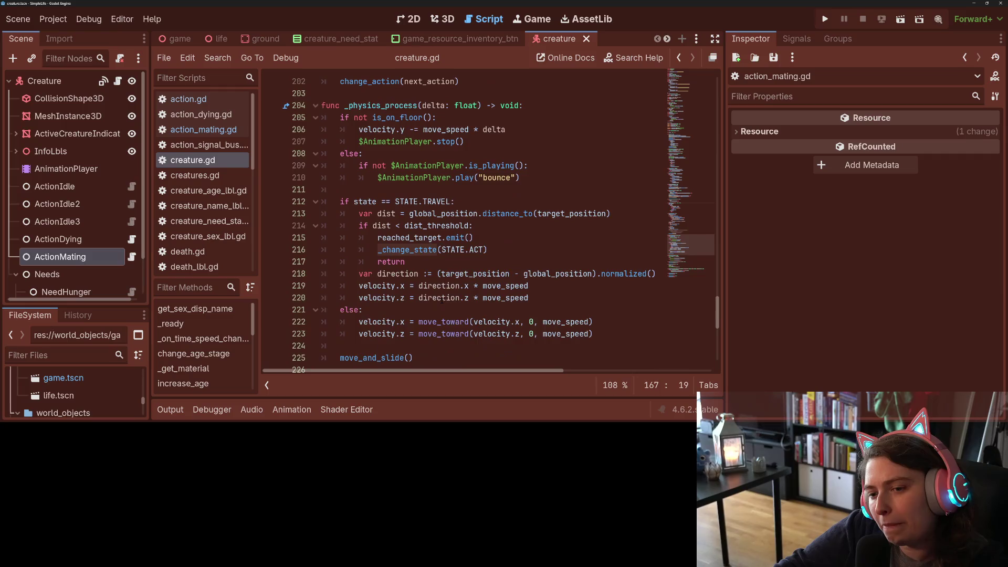
scroll(441, 300, "up", 4)
double_click(436, 285)
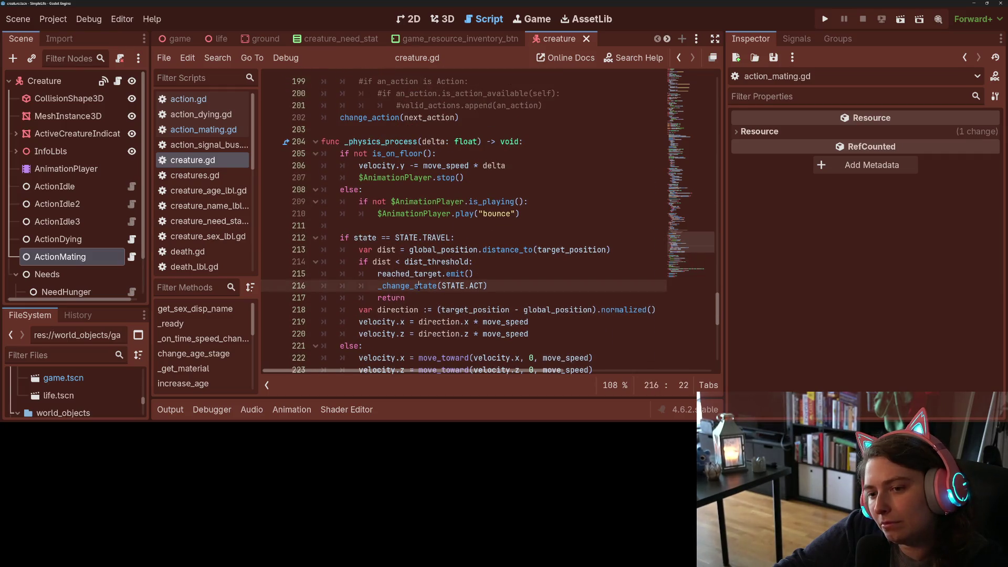
scroll(439, 286, "up", 9)
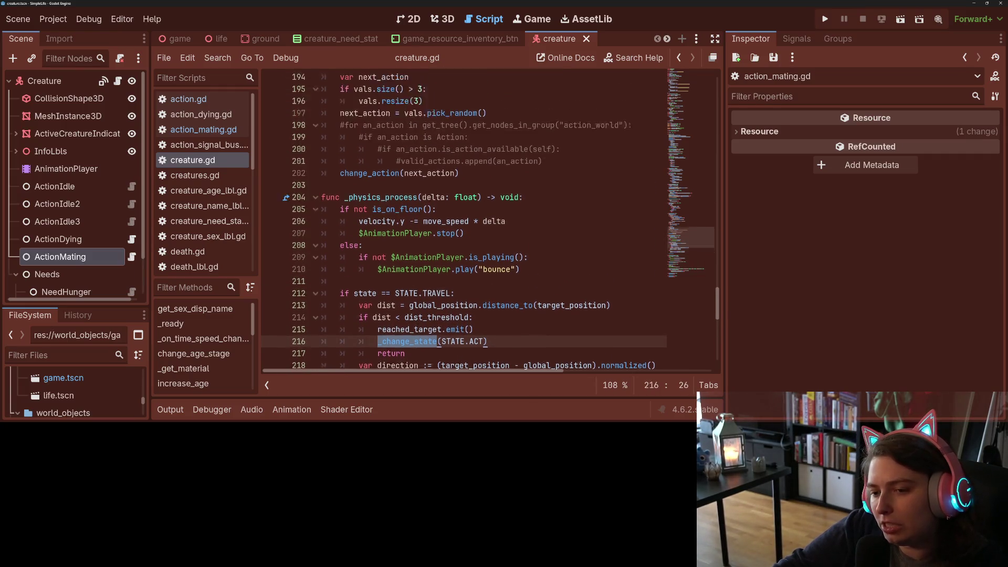
scroll(418, 326, "up", 5)
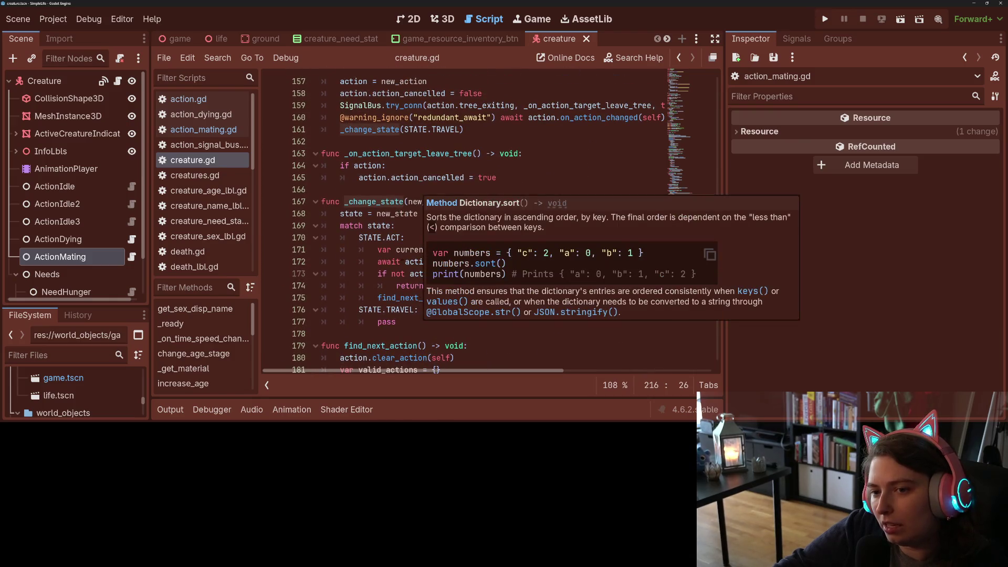
left_click(378, 238)
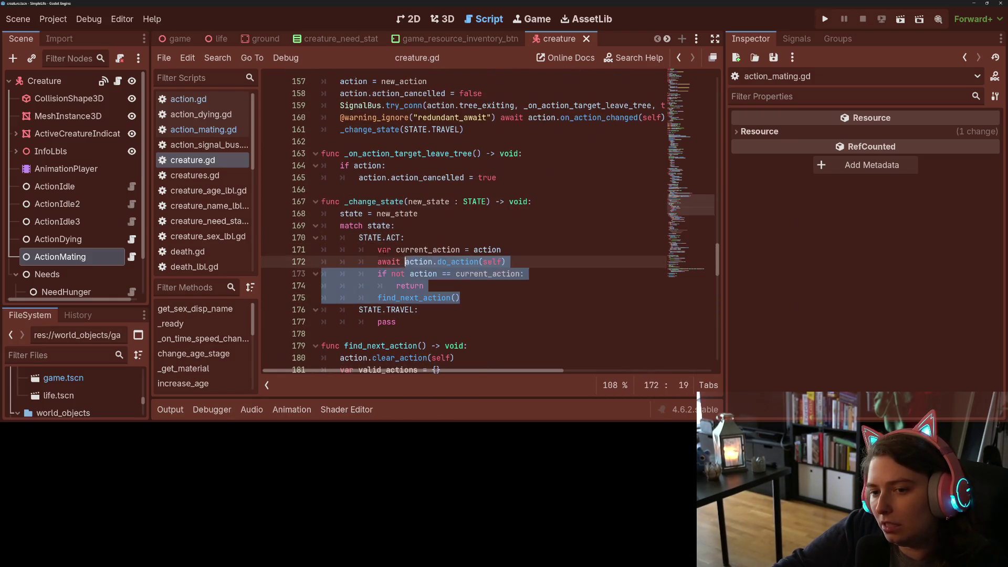